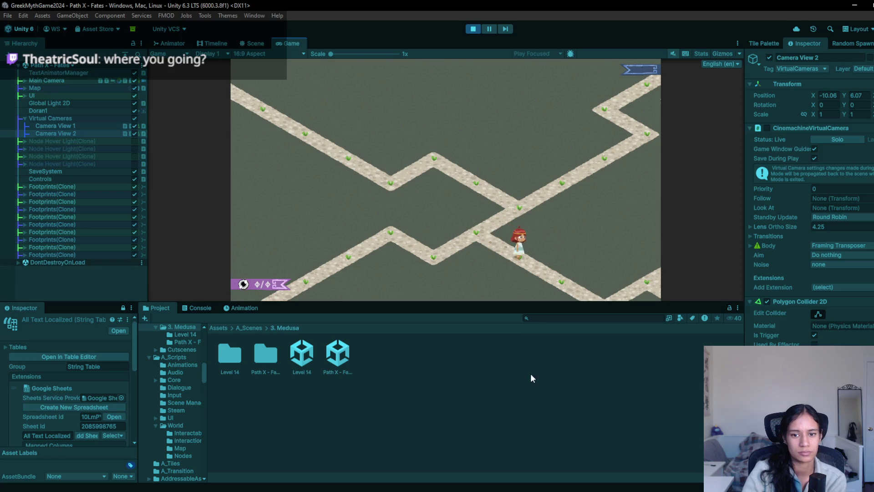
- Stop the play test and lower Camera View 1 to Position Y 0.47
{"action": "left_click", "coordinate": [473, 29]}
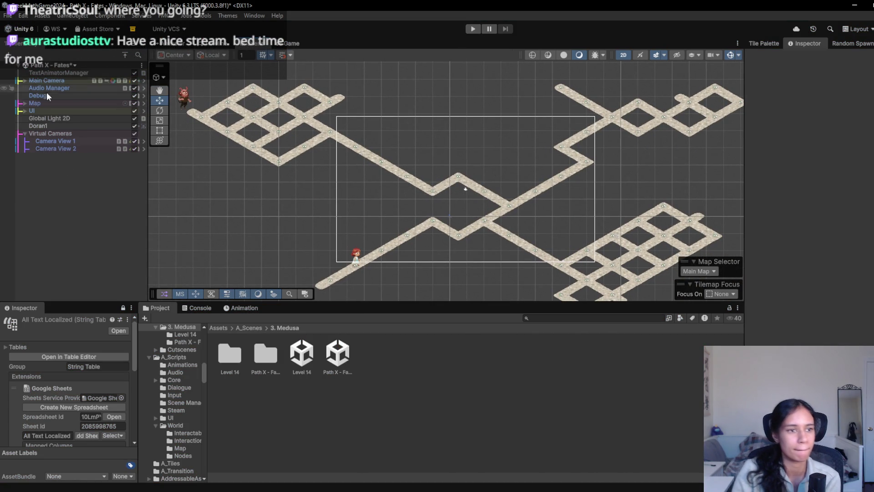
{"action": "left_click", "coordinate": [67, 139]}
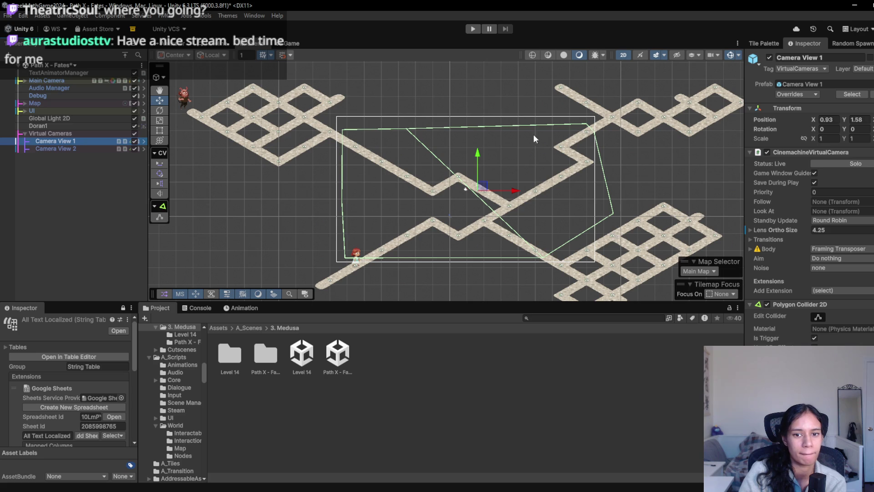
{"action": "left_click_drag", "start_coordinate": [479, 155], "coordinate": [477, 169]}
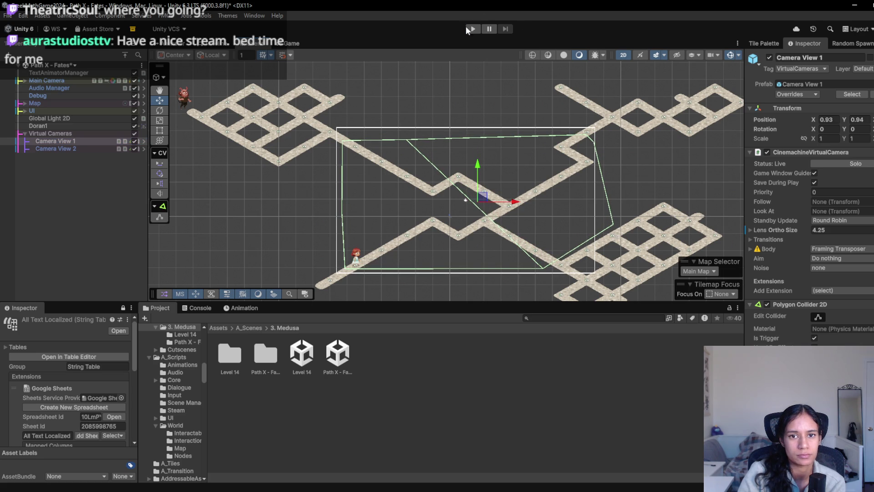
- Run a quick play test, then bring up the Tile Palette over the lower-right grid
{"action": "left_click", "coordinate": [473, 30]}
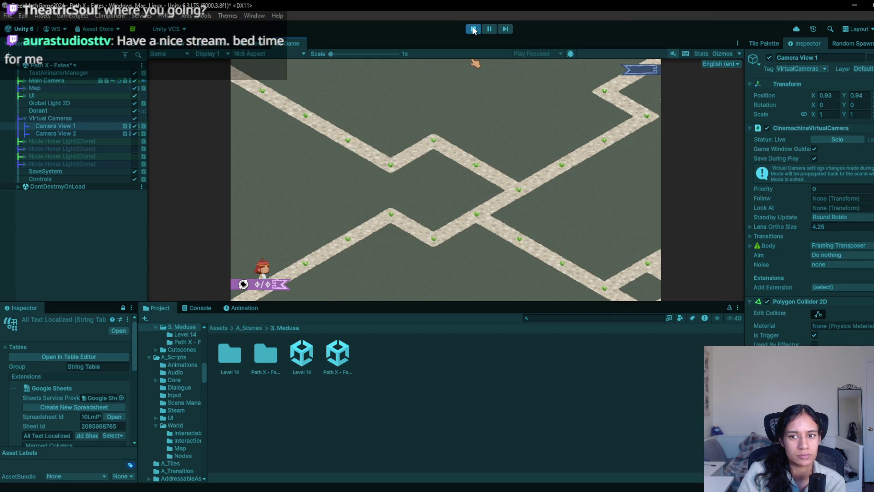
{"action": "left_click", "coordinate": [472, 29]}
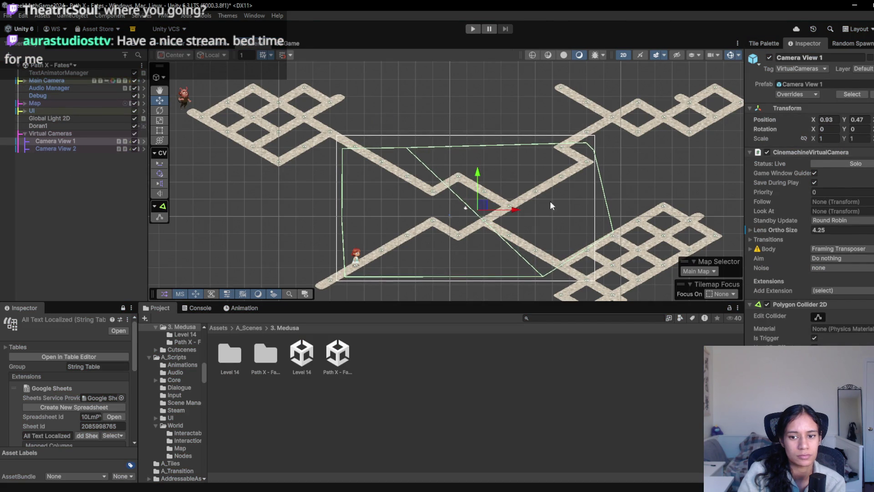
{"action": "left_click_drag", "start_coordinate": [549, 205], "coordinate": [447, 138]}
{"action": "left_click", "coordinate": [772, 44]}
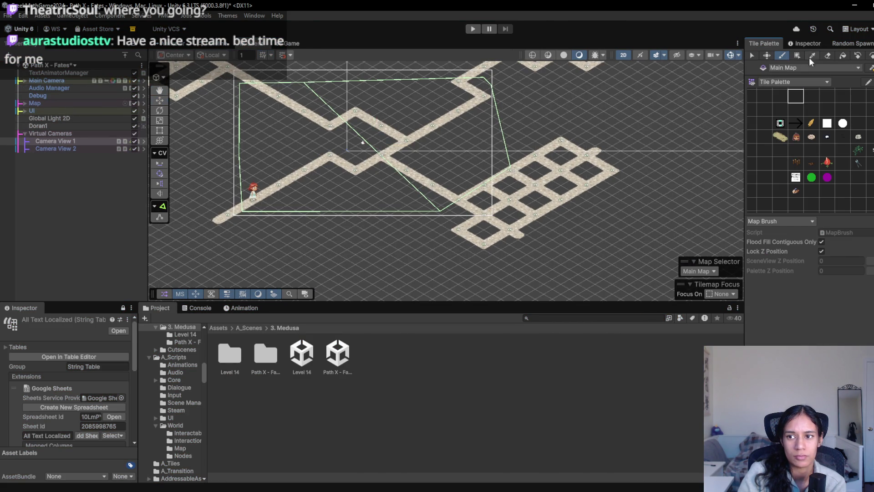
- Erase the path tiles near the lower-right grid and reselect Camera View 2 in the Inspector
{"action": "left_click", "coordinate": [827, 55]}
{"action": "left_click_drag", "start_coordinate": [484, 196], "coordinate": [507, 190]}
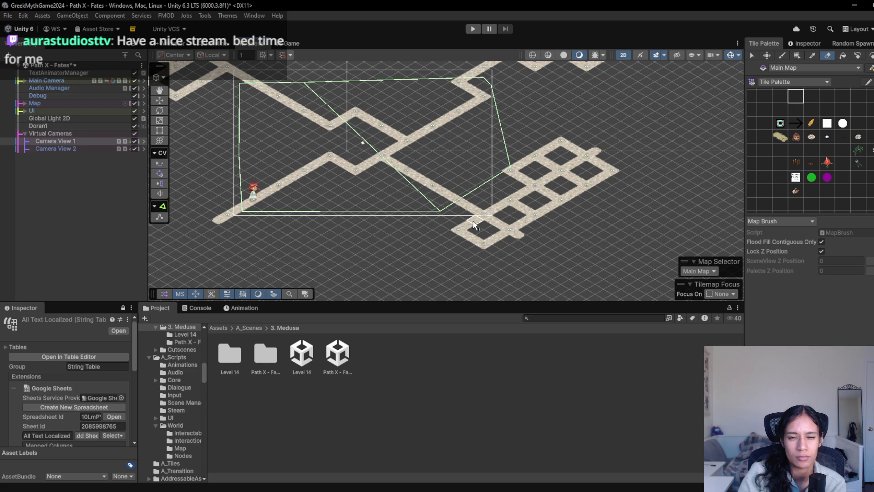
{"action": "left_click", "coordinate": [806, 44]}
{"action": "left_click", "coordinate": [56, 148]}
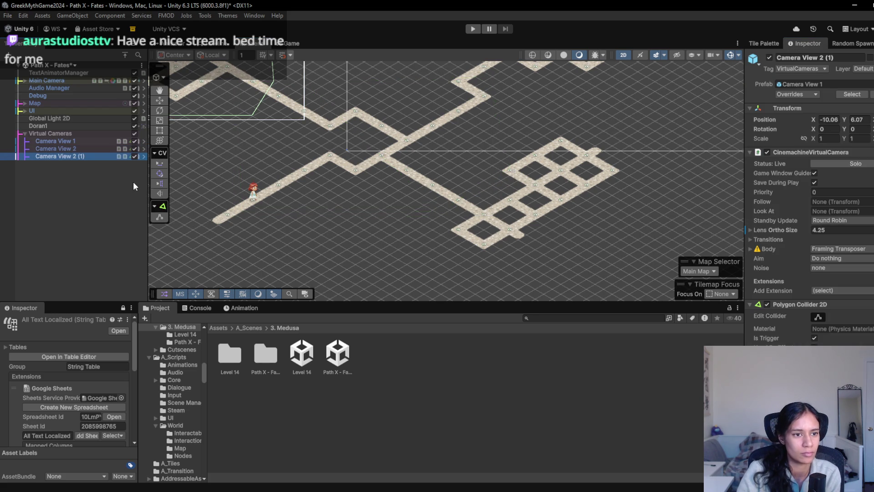
- Duplicate Camera View 2, move it over the upper-right grid, and name it Camera View 3
{"action": "key", "text": "ctrl+d"}
{"action": "key", "text": "w"}
{"action": "left_click_drag", "start_coordinate": [186, 123], "coordinate": [477, 126]}
{"action": "left_click", "coordinate": [74, 153]}
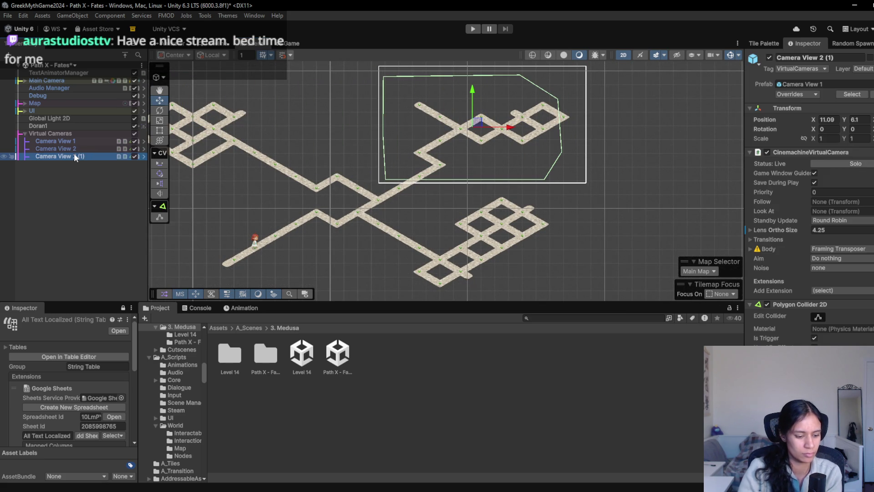
{"action": "key", "text": "BackSpace"}
{"action": "key", "text": "BackSpace"}
{"action": "key", "text": "BackSpace"}
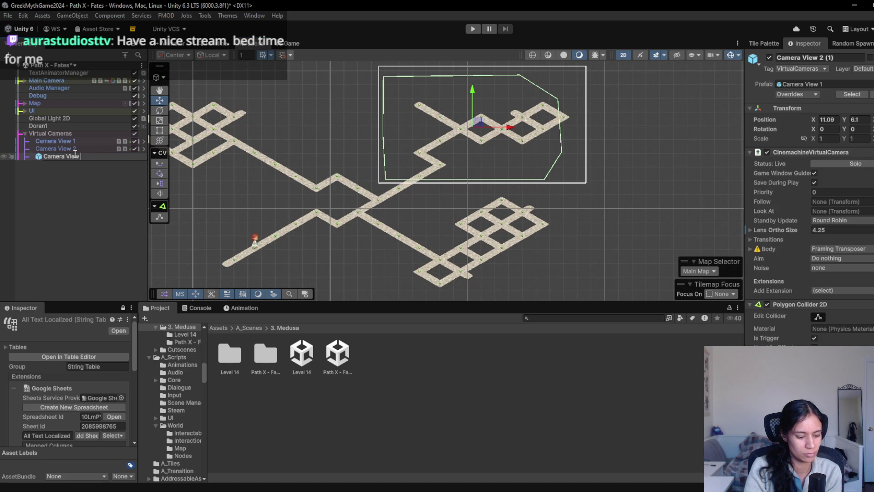
{"action": "type", "text": "3"}
{"action": "key", "text": "Return"}
- Duplicate it as Camera View 4 and place it over the lower-right grid at X 11.23, Y -2.15
{"action": "key", "text": "ctrl+d"}
{"action": "left_click", "coordinate": [75, 164]}
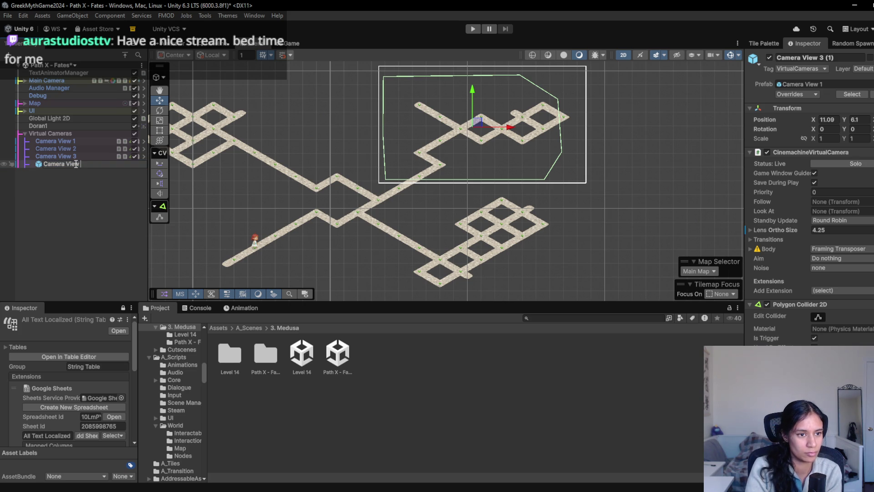
{"action": "key", "text": "Return"}
{"action": "mouse_move", "coordinate": [478, 123]}
{"action": "left_mouse_down"}
{"action": "mouse_move", "coordinate": [487, 266]}
{"action": "mouse_move", "coordinate": [492, 245]}
{"action": "mouse_move", "coordinate": [480, 239]}
{"action": "left_mouse_up"}
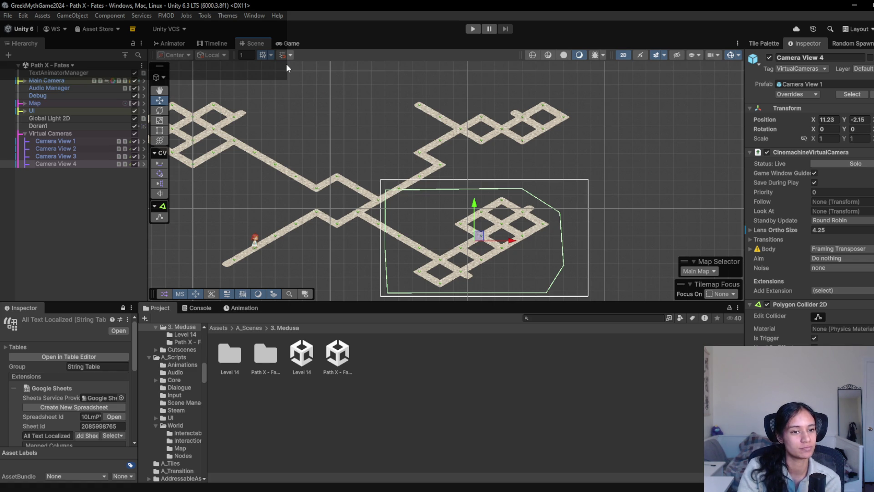
- Run a short play test, then compare the frames of Camera Views 4, 3, 2 and 1
{"action": "left_click", "coordinate": [471, 32]}
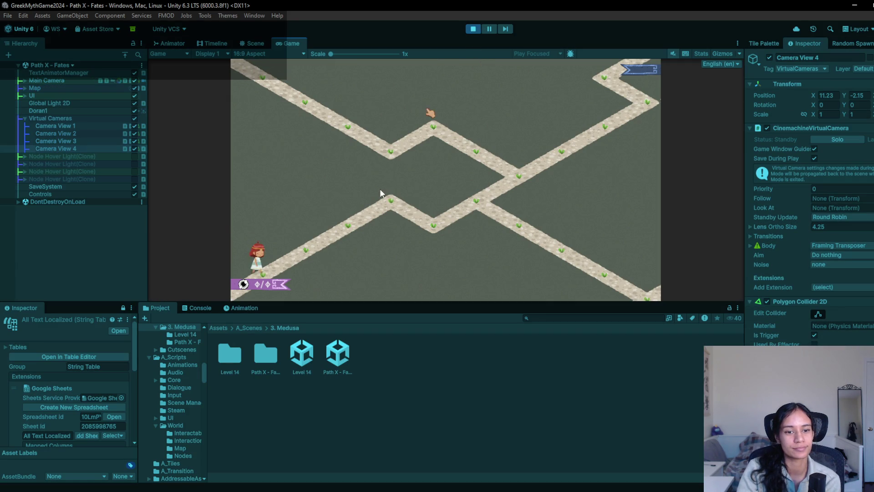
{"action": "left_click", "coordinate": [473, 29]}
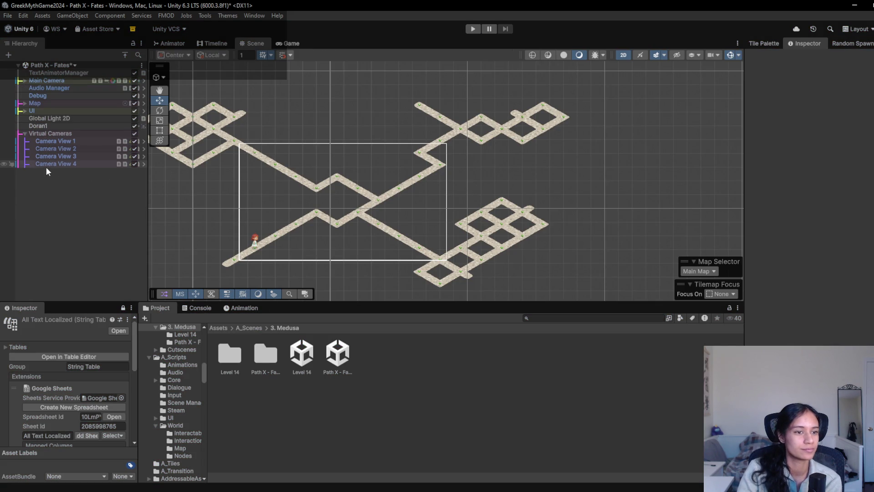
{"action": "left_click", "coordinate": [46, 164]}
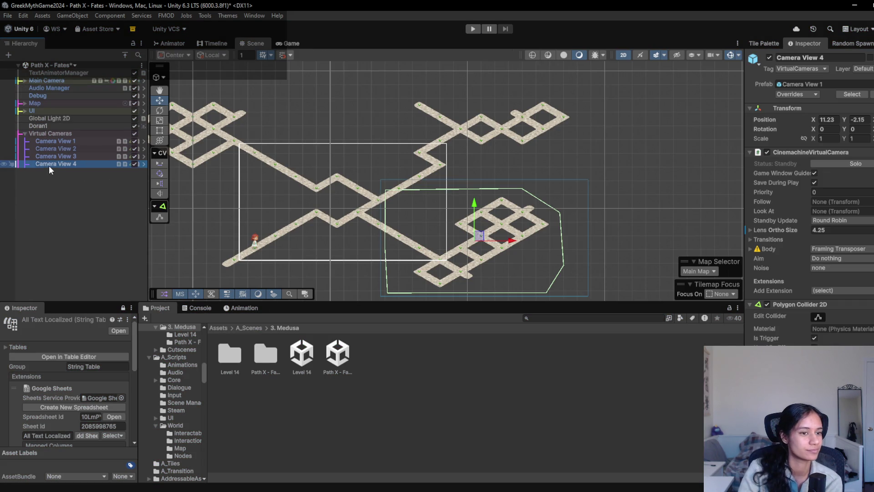
{"action": "left_click", "coordinate": [78, 156]}
{"action": "left_click", "coordinate": [81, 148]}
{"action": "left_click", "coordinate": [82, 141]}
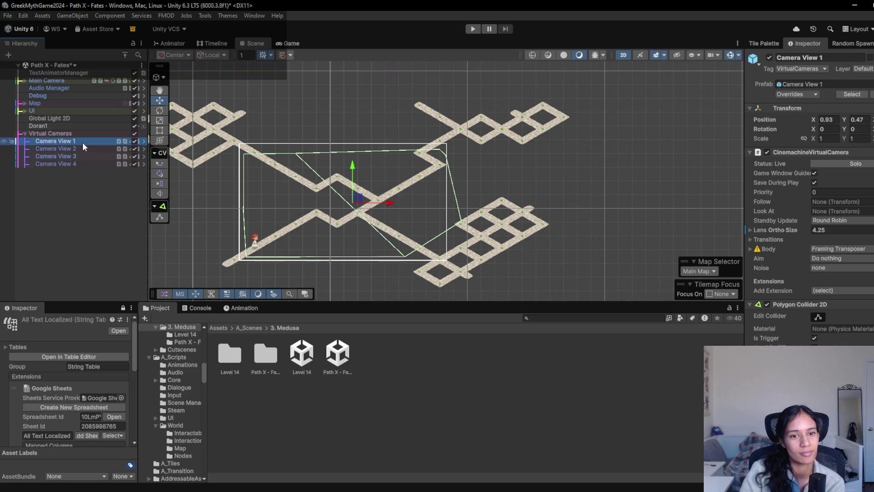
- Cycle back through Camera Views 1–4, clear the selection, and start another play test
{"action": "left_click", "coordinate": [86, 135]}
{"action": "left_click", "coordinate": [84, 142]}
{"action": "left_click", "coordinate": [82, 148]}
{"action": "left_click", "coordinate": [81, 156]}
{"action": "left_click", "coordinate": [80, 163]}
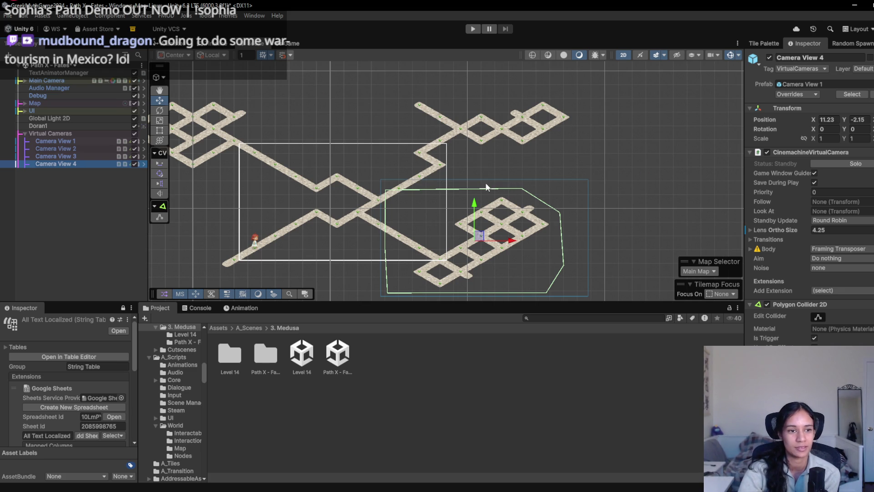
{"action": "left_click", "coordinate": [50, 189]}
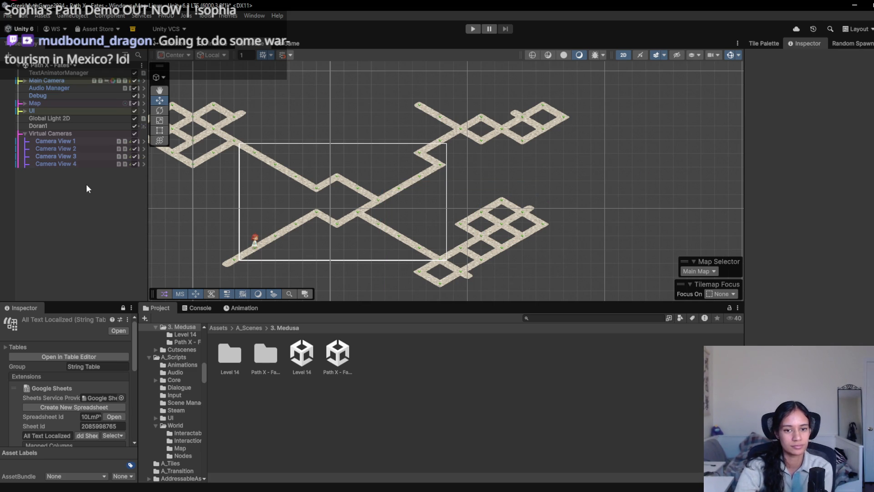
{"action": "left_click", "coordinate": [473, 29]}
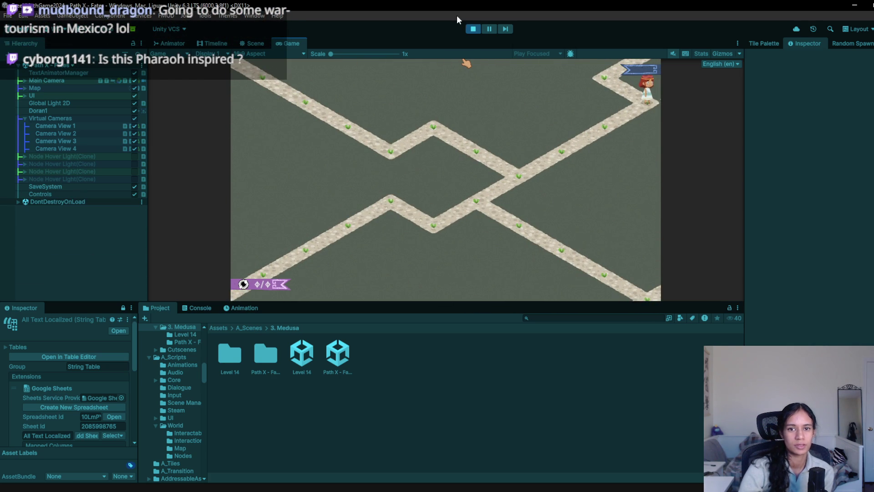
- Stop play and pull a Camera View 1 confiner corner toward the right-hand path
{"action": "left_click", "coordinate": [473, 29]}
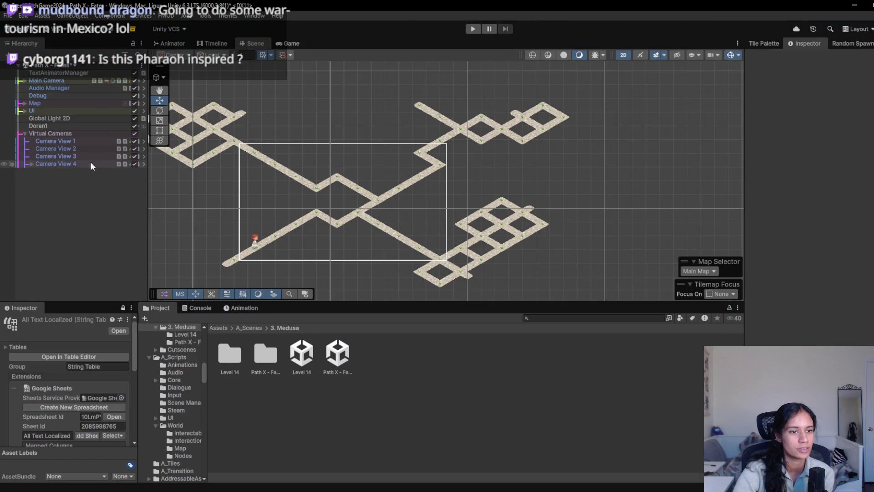
{"action": "left_click", "coordinate": [64, 162]}
{"action": "left_click", "coordinate": [73, 141], "text": "shift"}
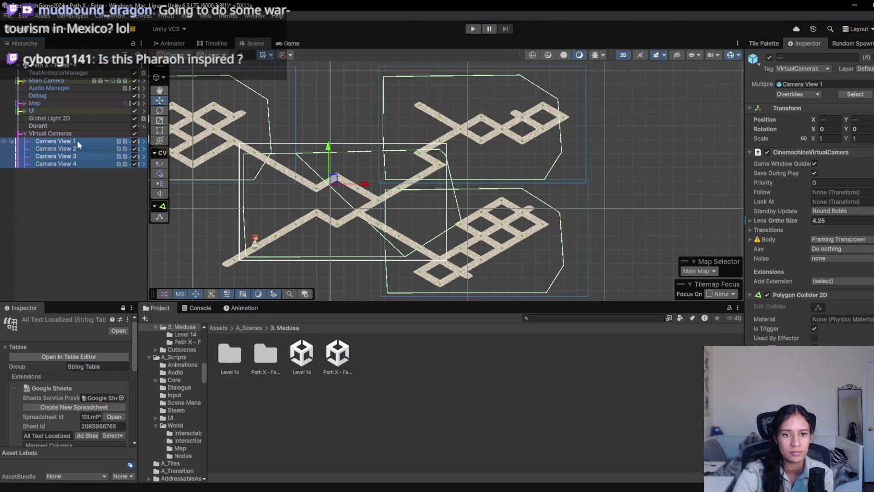
{"action": "left_click", "coordinate": [97, 148]}
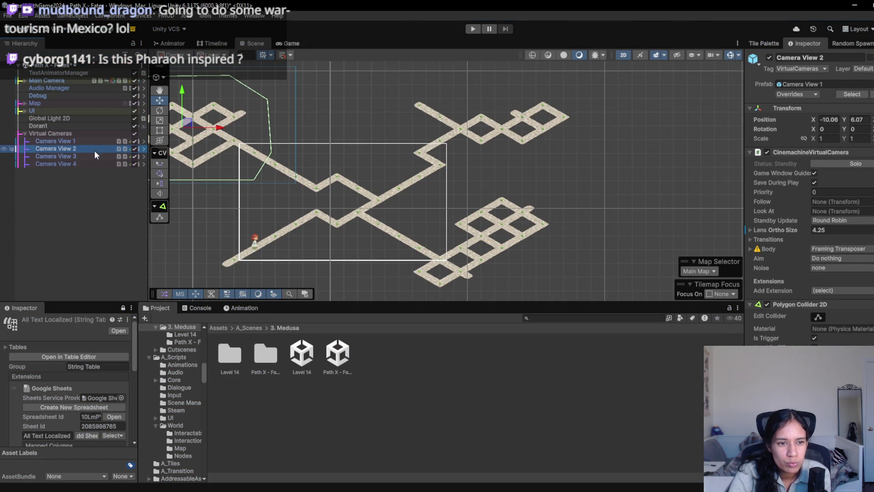
{"action": "left_click", "coordinate": [96, 141]}
{"action": "left_click", "coordinate": [818, 316]}
{"action": "mouse_move", "coordinate": [296, 153]}
{"action": "left_mouse_down"}
{"action": "mouse_move", "coordinate": [442, 153]}
{"action": "mouse_move", "coordinate": [445, 161]}
{"action": "left_mouse_up"}
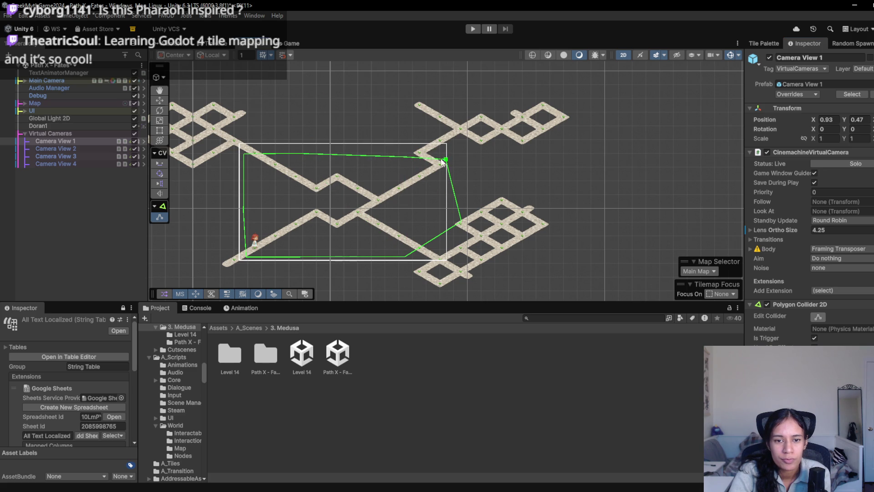
- Raise both bottom corners of Camera View 3's confiner, then start a play test
{"action": "left_click", "coordinate": [83, 161]}
{"action": "left_click", "coordinate": [84, 157]}
{"action": "left_click_drag", "start_coordinate": [545, 180], "coordinate": [545, 160]}
{"action": "left_click_drag", "start_coordinate": [385, 180], "coordinate": [389, 155]}
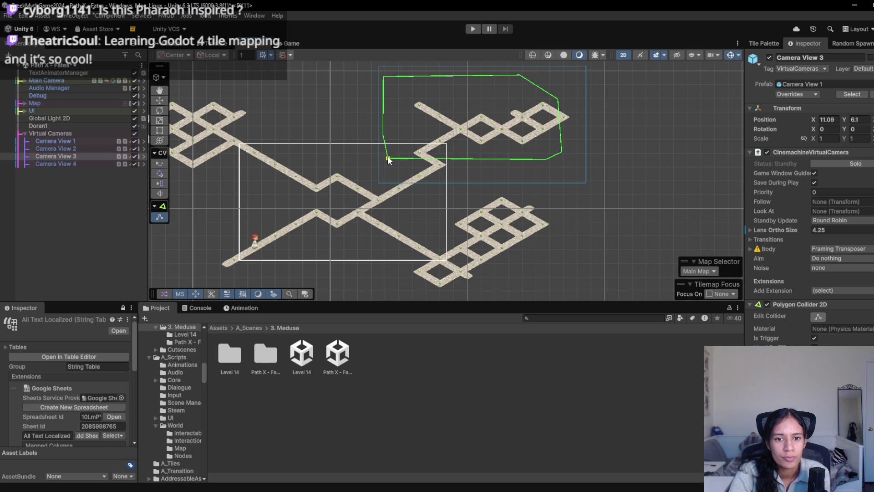
{"action": "left_click", "coordinate": [472, 29]}
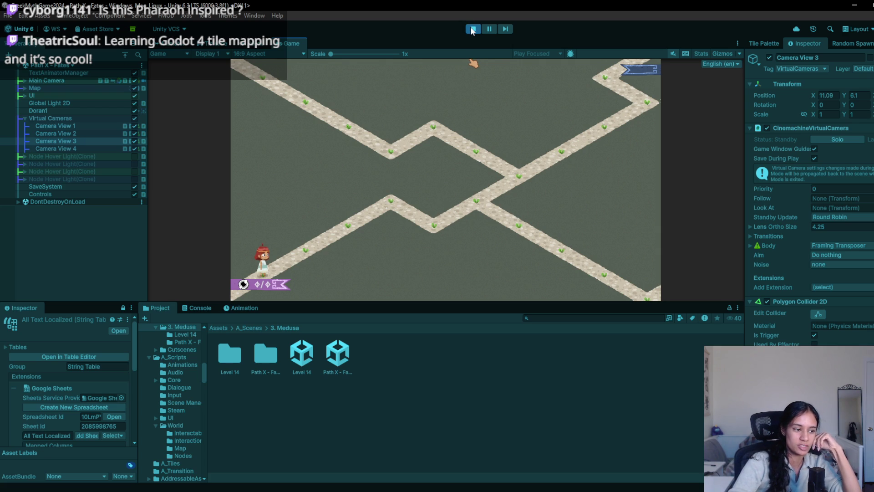
- Walk the character up the lower path through successive nodes to the upper node, then stop playing
{"action": "left_click", "coordinate": [312, 248]}
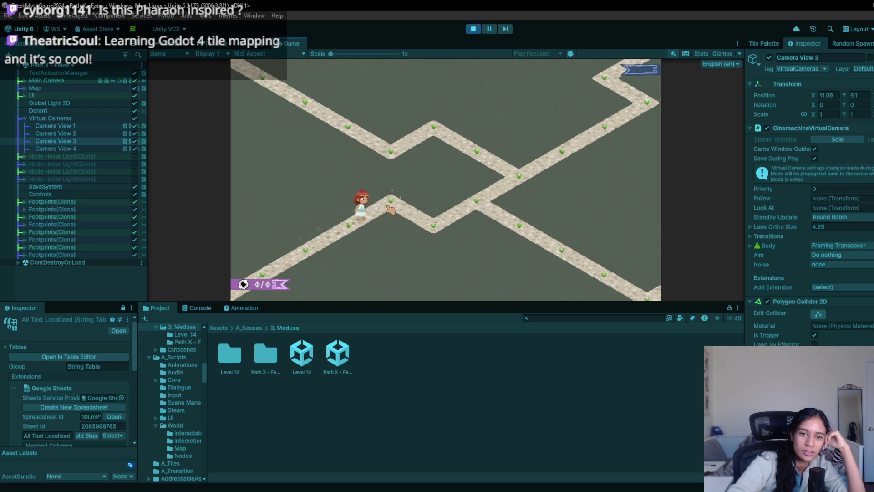
{"action": "left_click", "coordinate": [517, 177]}
{"action": "left_click", "coordinate": [434, 132]}
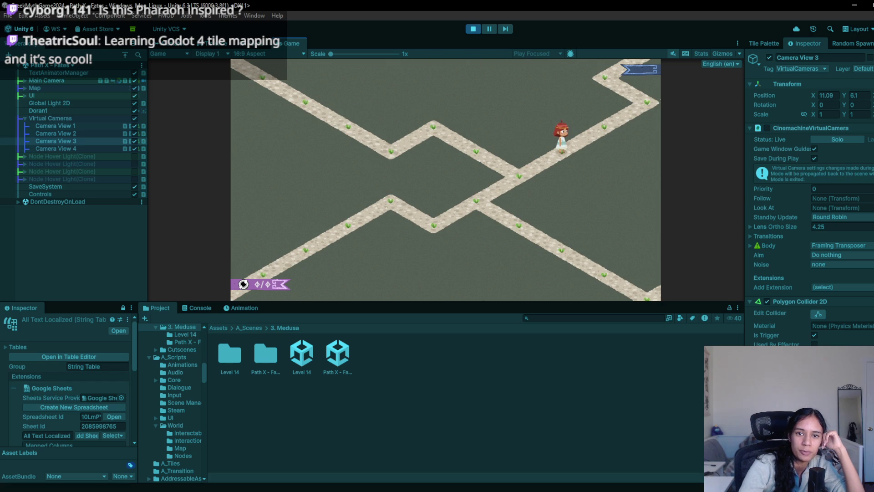
{"action": "left_click", "coordinate": [473, 28]}
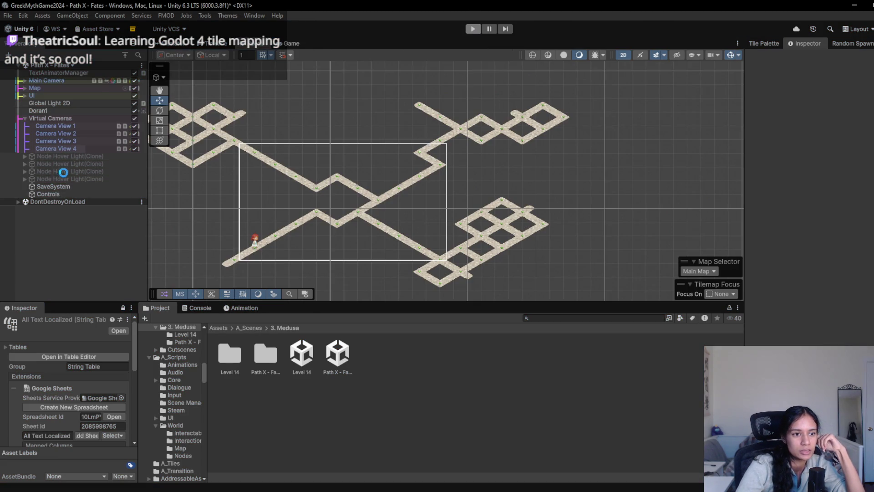
- Reshape the left edge of Camera View 4's confiner polygon and start a play test
{"action": "left_click", "coordinate": [74, 162]}
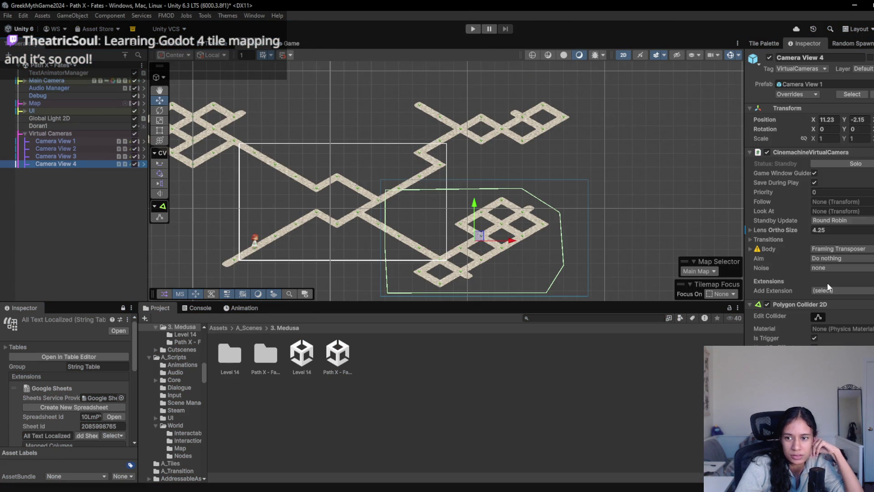
{"action": "left_click", "coordinate": [818, 316]}
{"action": "mouse_move", "coordinate": [385, 205]}
{"action": "left_mouse_down"}
{"action": "mouse_move", "coordinate": [435, 207]}
{"action": "mouse_move", "coordinate": [438, 190]}
{"action": "mouse_move", "coordinate": [454, 192]}
{"action": "left_mouse_up"}
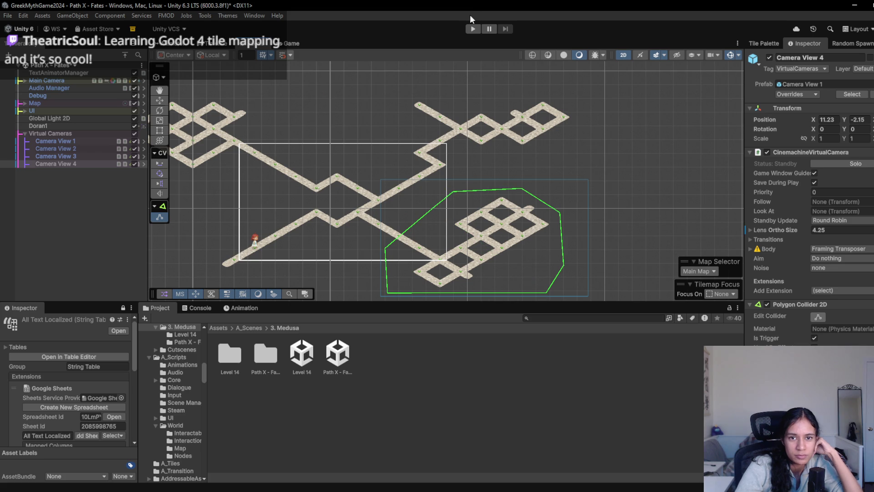
{"action": "left_click", "coordinate": [474, 29]}
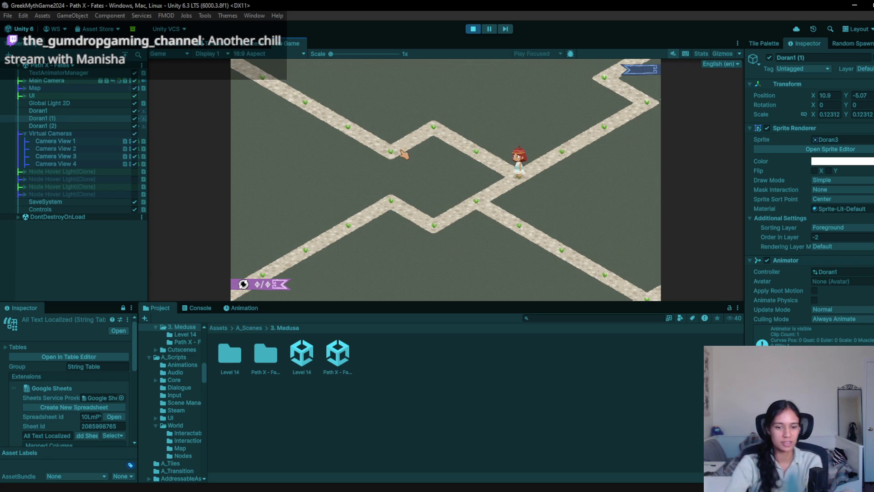
- Append ', first door/staircase to meet medusa' to the fates thread puzzle line, save world2.txt, return to Unity
{"action": "key", "text": "alt+Tab"}
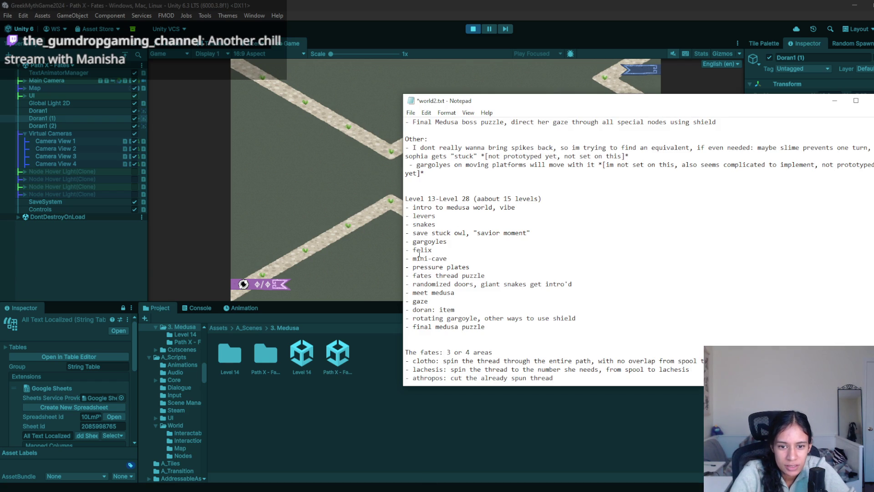
{"action": "mouse_move", "coordinate": [413, 276]}
{"action": "left_mouse_down"}
{"action": "mouse_move", "coordinate": [489, 280]}
{"action": "mouse_move", "coordinate": [410, 279]}
{"action": "left_mouse_up"}
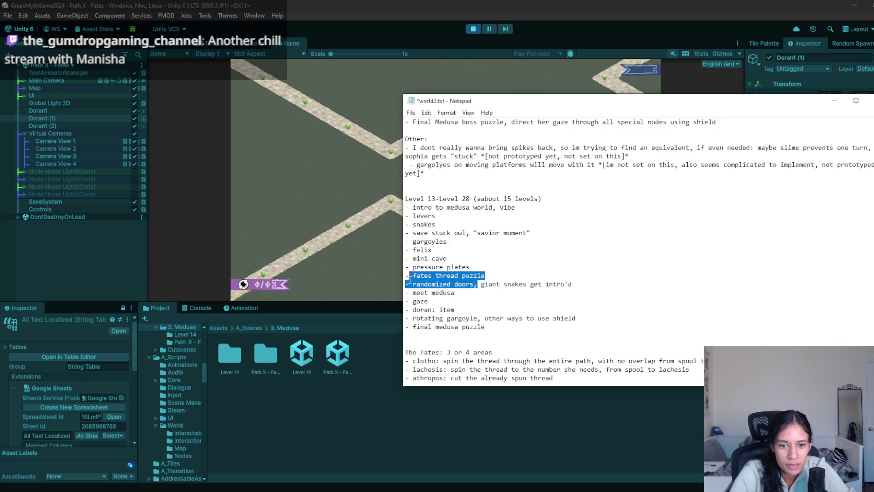
{"action": "left_click", "coordinate": [450, 284]}
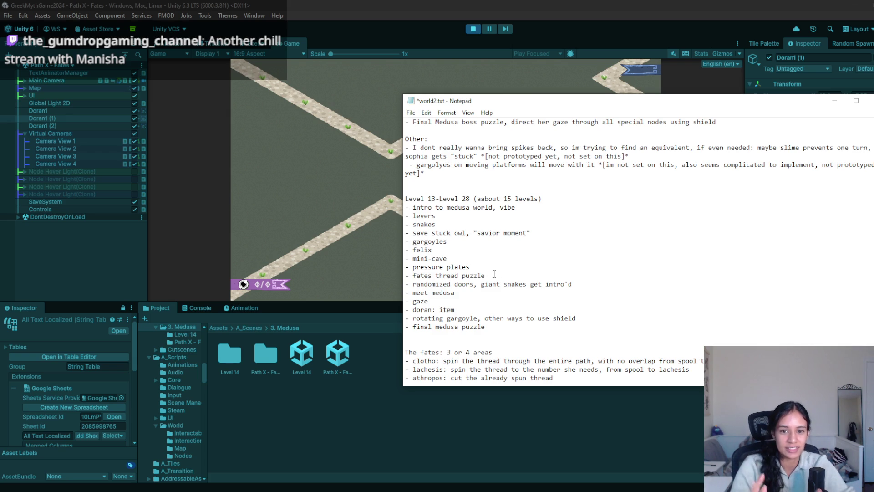
{"action": "type", "text": ", star"}
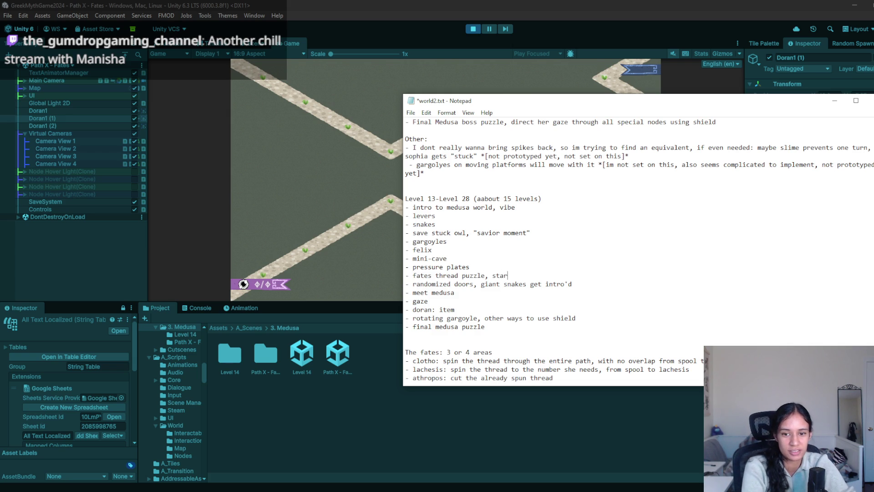
{"action": "key", "text": "BackSpace"}
{"action": "key", "text": "BackSpace"}
{"action": "key", "text": "BackSpace"}
{"action": "key", "text": "BackSpace"}
{"action": "type", "text": "door"}
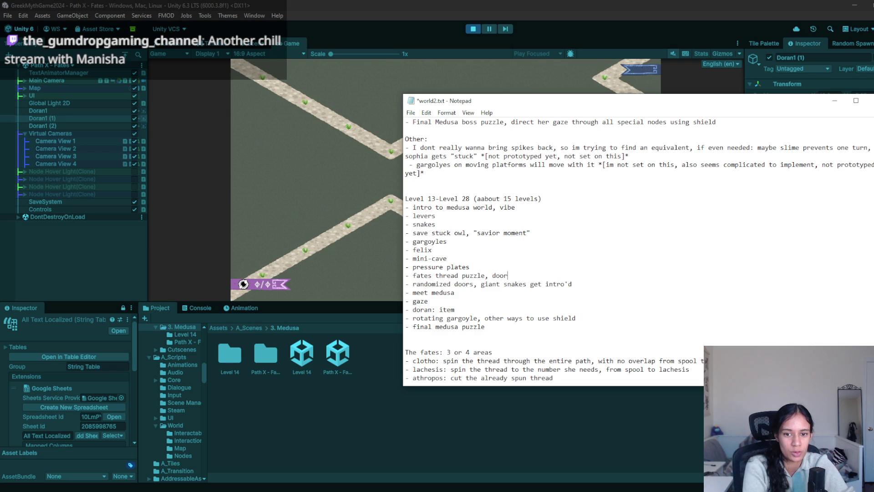
{"action": "type", "text": "/staircase to meet medusa"}
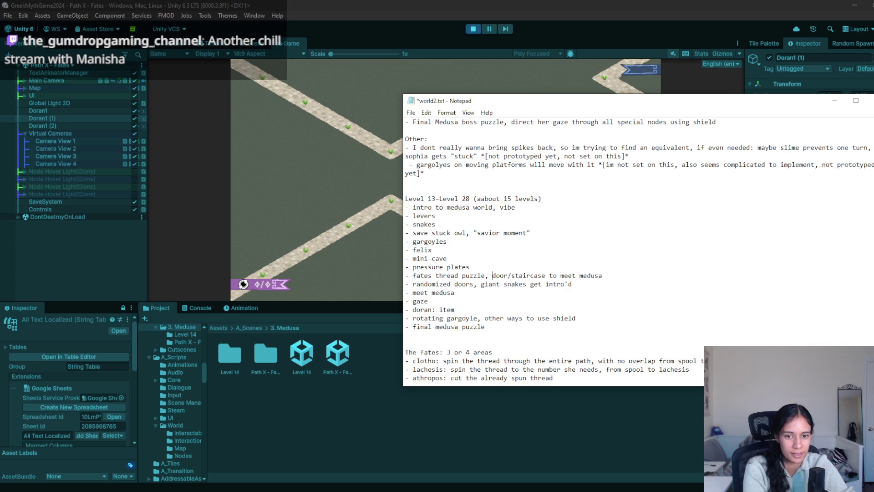
{"action": "type", "text": "first"}
{"action": "key", "text": "ctrl+s"}
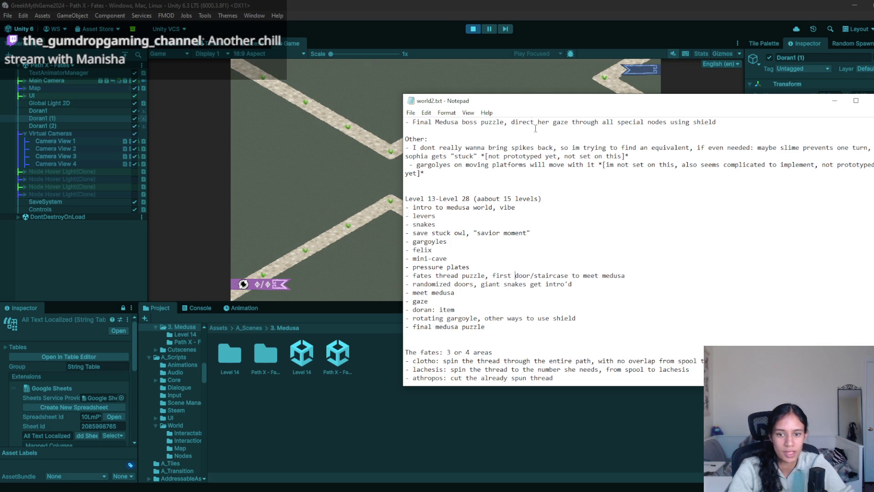
{"action": "left_click", "coordinate": [444, 10]}
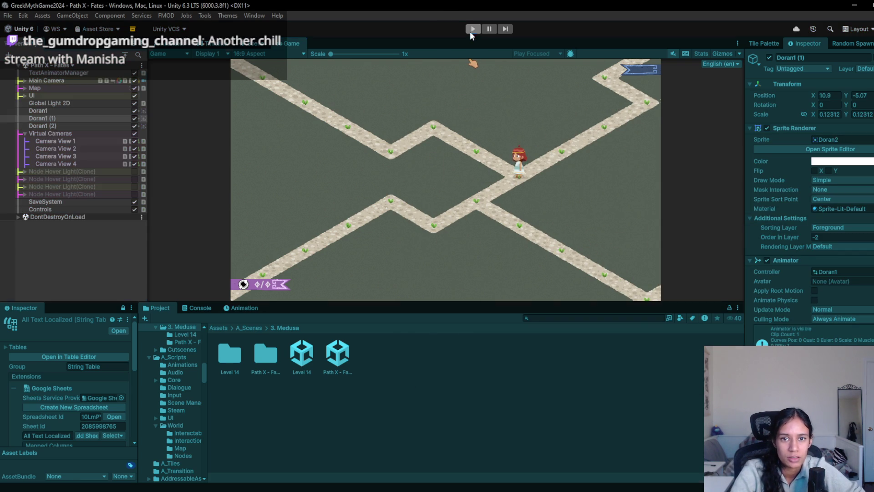
- Stop play and erase the central diamond path tiles with the Tile Palette Eraser
{"action": "left_click", "coordinate": [471, 29]}
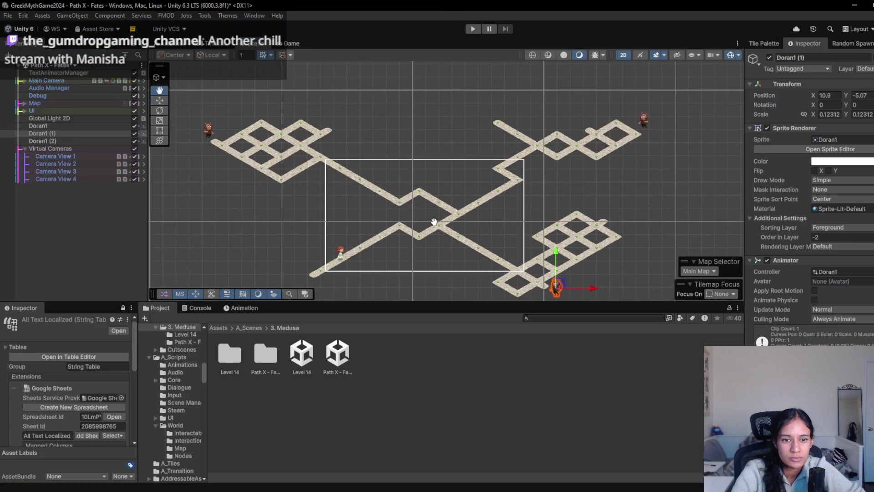
{"action": "left_click", "coordinate": [758, 42]}
{"action": "left_click", "coordinate": [796, 151]}
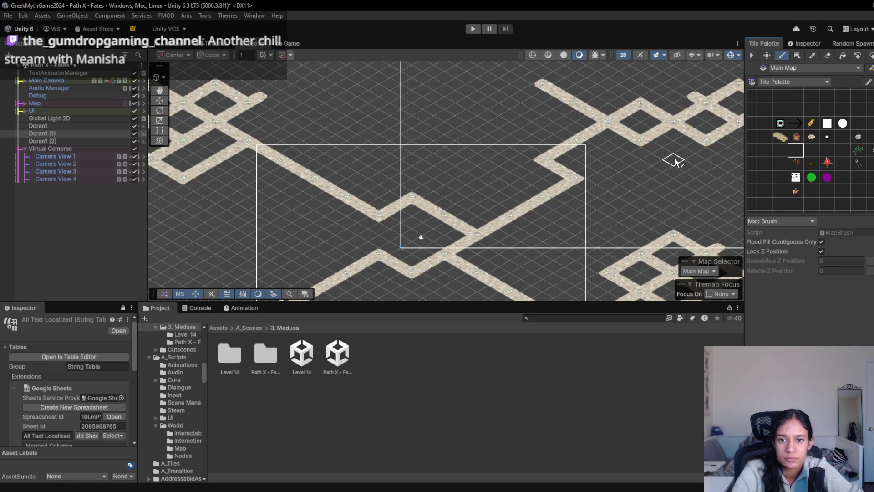
{"action": "left_click_drag", "start_coordinate": [502, 236], "coordinate": [508, 176]}
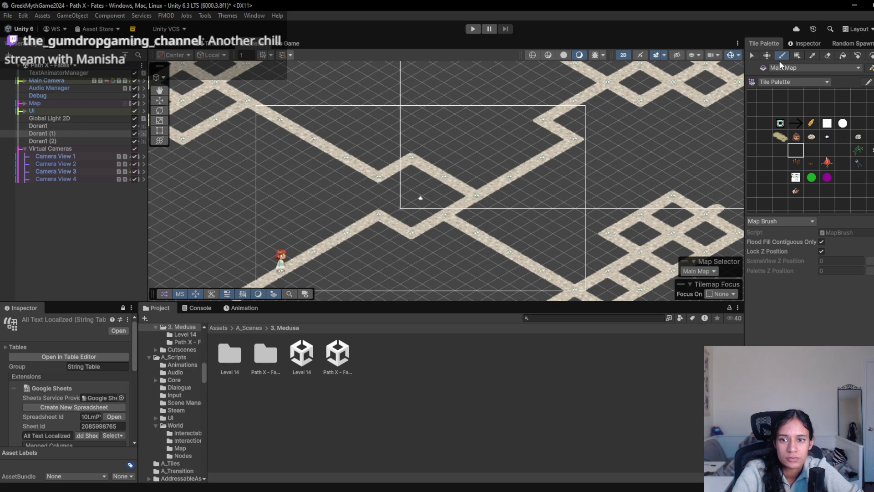
{"action": "left_click", "coordinate": [827, 55]}
{"action": "mouse_move", "coordinate": [468, 223]}
{"action": "left_mouse_down"}
{"action": "mouse_move", "coordinate": [374, 179]}
{"action": "mouse_move", "coordinate": [452, 176]}
{"action": "mouse_move", "coordinate": [414, 166]}
{"action": "mouse_move", "coordinate": [466, 196]}
{"action": "mouse_move", "coordinate": [439, 222]}
{"action": "mouse_move", "coordinate": [377, 214]}
{"action": "mouse_move", "coordinate": [411, 233]}
{"action": "left_mouse_up"}
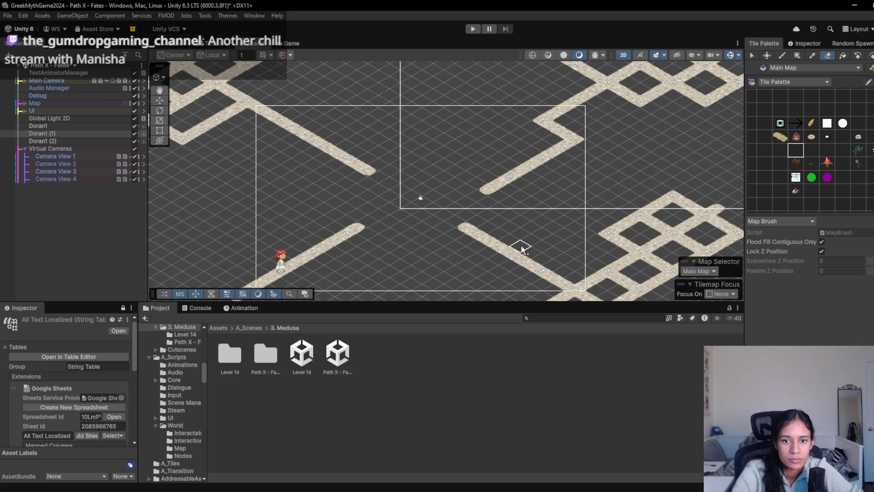
- Paint a new path with an L-shaped bend heading down-left
{"action": "left_click", "coordinate": [811, 150]}
{"action": "left_click", "coordinate": [379, 177]}
{"action": "mouse_move", "coordinate": [386, 186]}
{"action": "left_mouse_down"}
{"action": "mouse_move", "coordinate": [348, 193]}
{"action": "mouse_move", "coordinate": [416, 239]}
{"action": "left_mouse_up"}
{"action": "mouse_move", "coordinate": [359, 210]}
{"action": "left_mouse_down"}
{"action": "mouse_move", "coordinate": [315, 216]}
{"action": "mouse_move", "coordinate": [385, 258]}
{"action": "mouse_move", "coordinate": [454, 218]}
{"action": "mouse_move", "coordinate": [387, 172]}
{"action": "mouse_move", "coordinate": [411, 157]}
{"action": "mouse_move", "coordinate": [479, 198]}
{"action": "left_mouse_up"}
- Erase the misplaced path tiles, fill the path gaps, and remove the leftover stub
{"action": "left_click", "coordinate": [811, 109]}
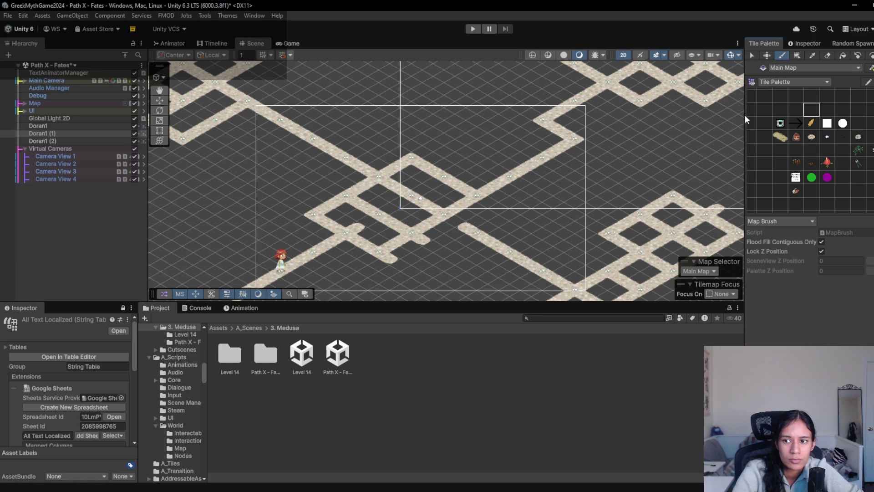
{"action": "left_click", "coordinate": [827, 55]}
{"action": "left_click_drag", "start_coordinate": [332, 203], "coordinate": [333, 224]}
{"action": "left_click_drag", "start_coordinate": [362, 251], "coordinate": [398, 266]}
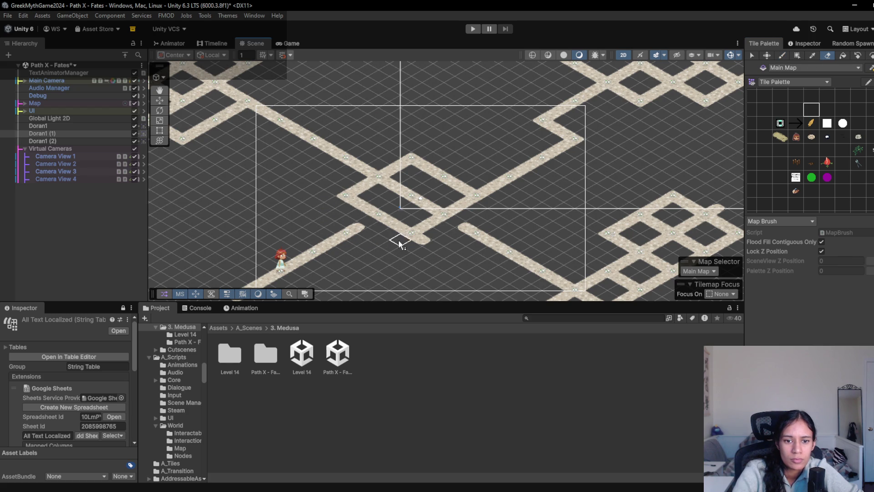
{"action": "left_click", "coordinate": [764, 163]}
{"action": "left_click", "coordinate": [371, 222]}
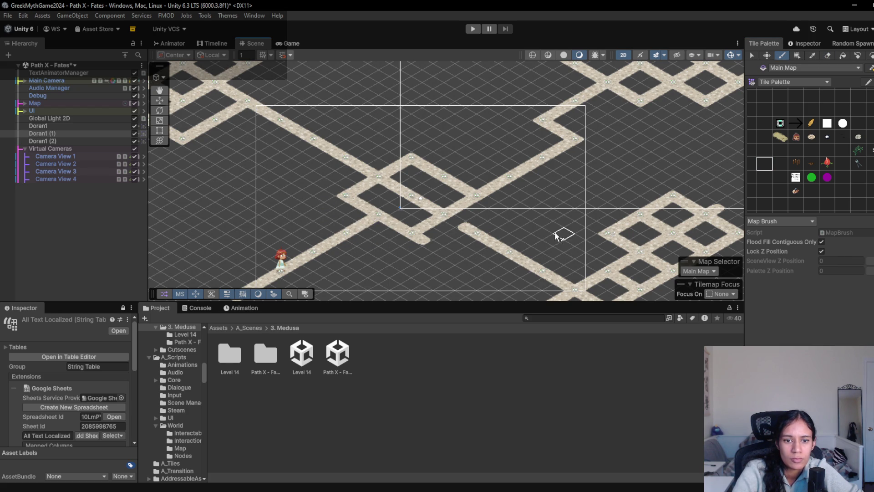
{"action": "left_click", "coordinate": [455, 222]}
{"action": "left_click", "coordinate": [797, 96]}
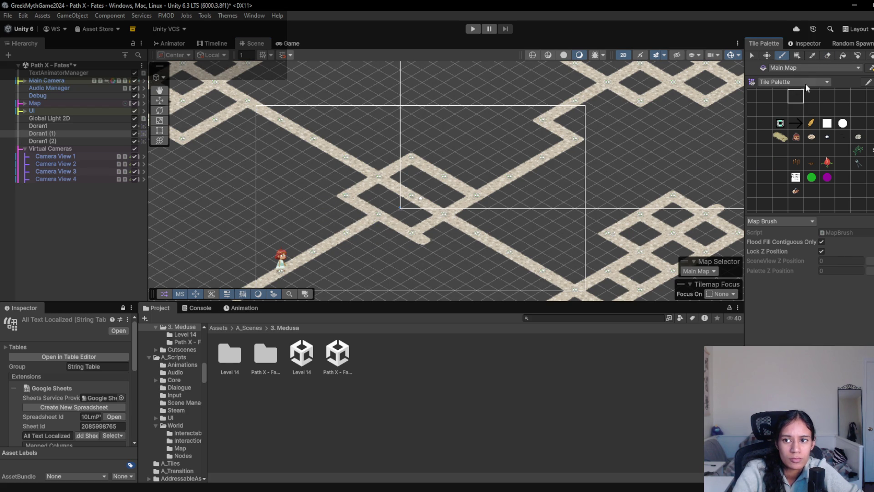
{"action": "left_click", "coordinate": [825, 55]}
{"action": "left_click", "coordinate": [419, 241]}
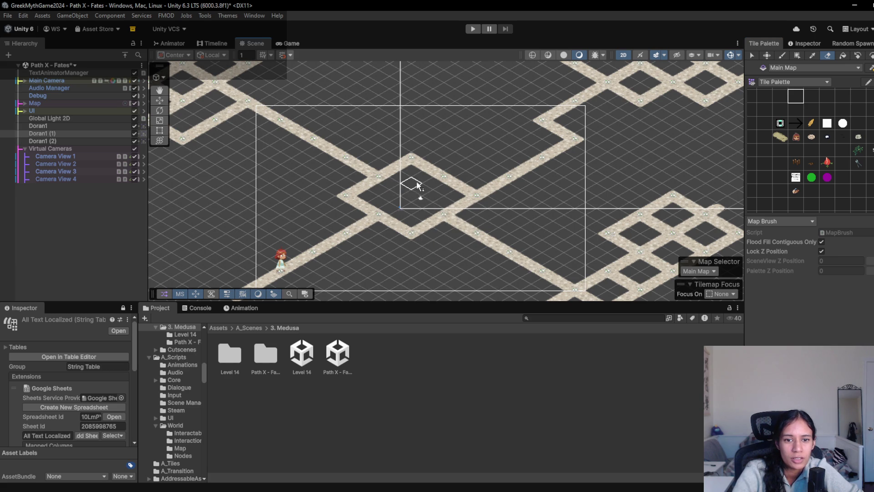
- Play-test the layout, erase the diamond's upper-right edge, and play-test again
{"action": "left_click", "coordinate": [796, 151]}
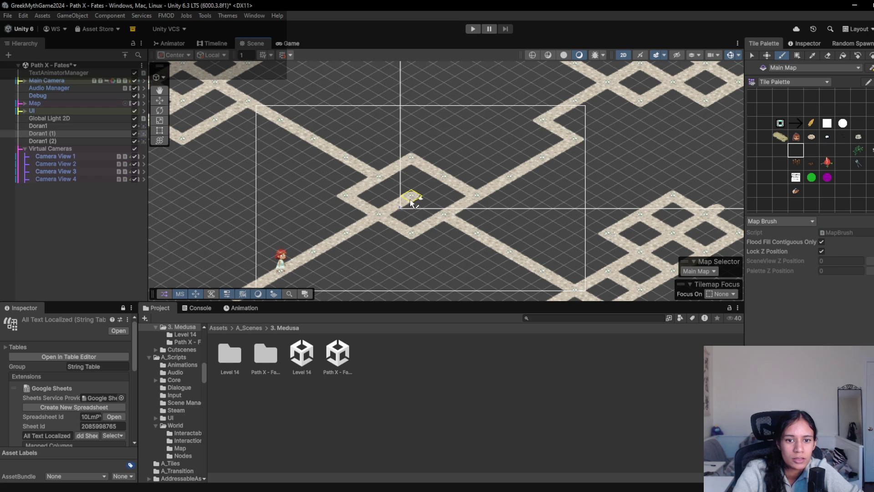
{"action": "left_click", "coordinate": [474, 28]}
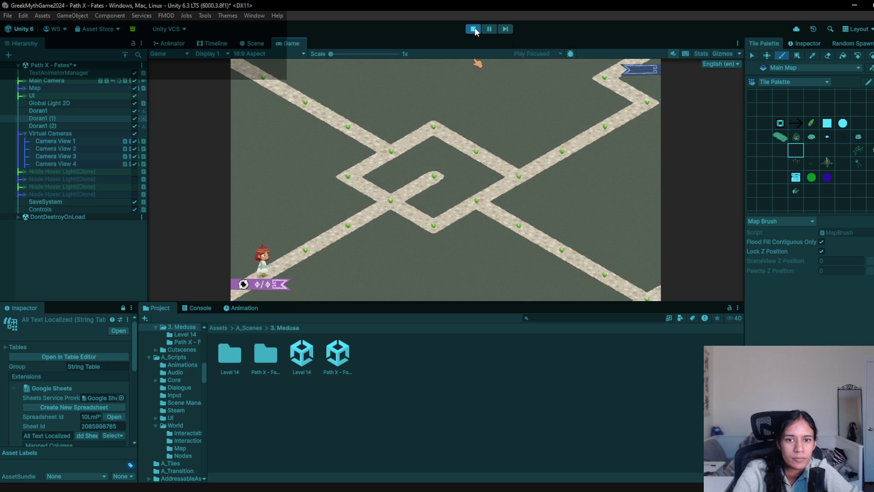
{"action": "left_click", "coordinate": [473, 28]}
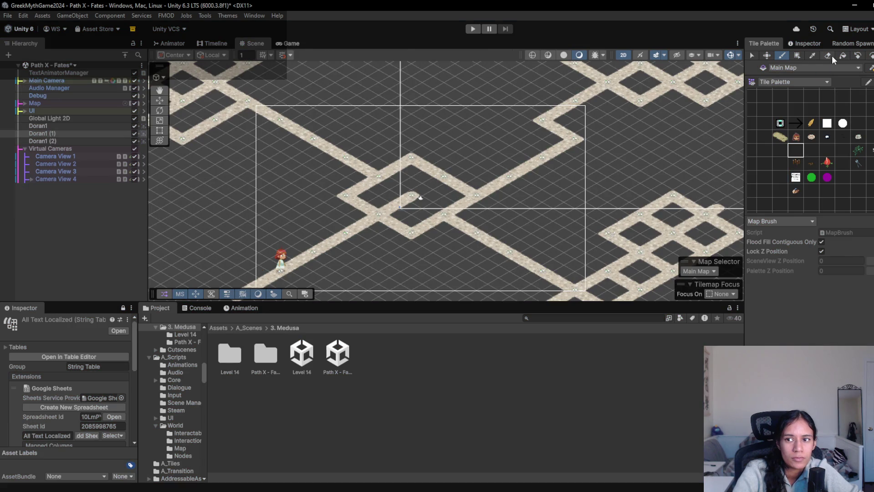
{"action": "left_click", "coordinate": [828, 55]}
{"action": "mouse_move", "coordinate": [467, 190]}
{"action": "left_mouse_down"}
{"action": "mouse_move", "coordinate": [419, 165]}
{"action": "mouse_move", "coordinate": [391, 170]}
{"action": "left_mouse_up"}
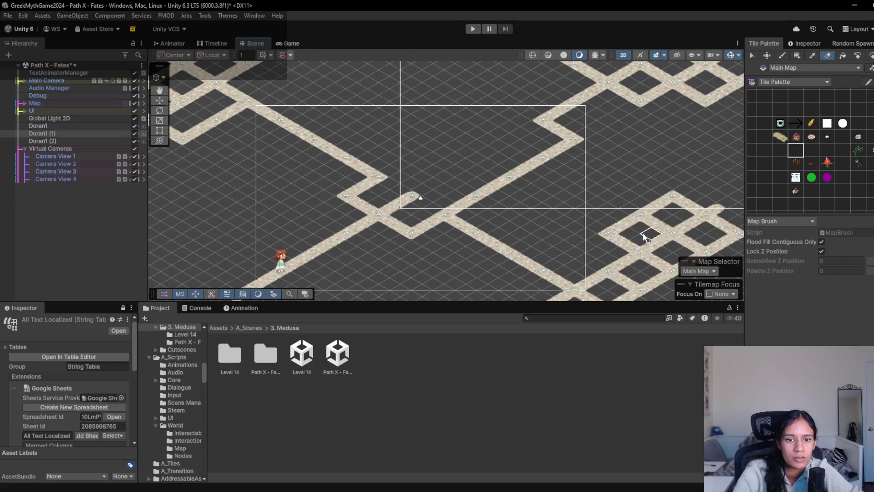
{"action": "left_click", "coordinate": [472, 28]}
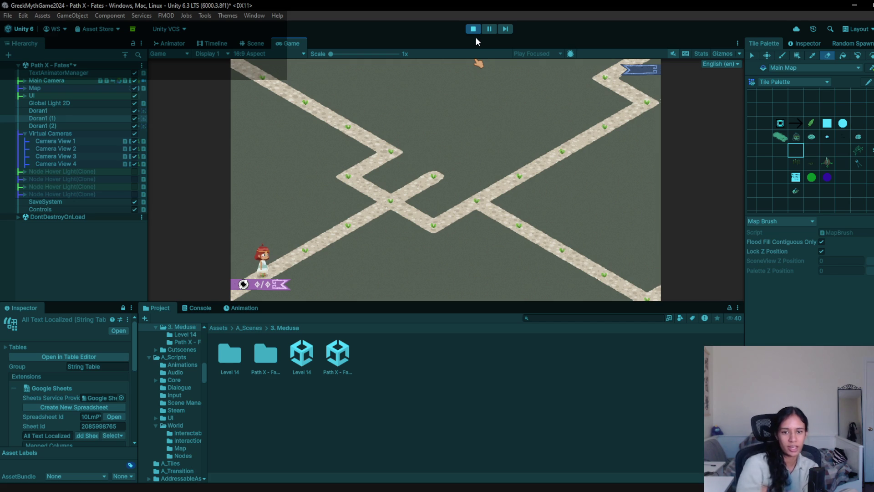
{"action": "left_click", "coordinate": [473, 29]}
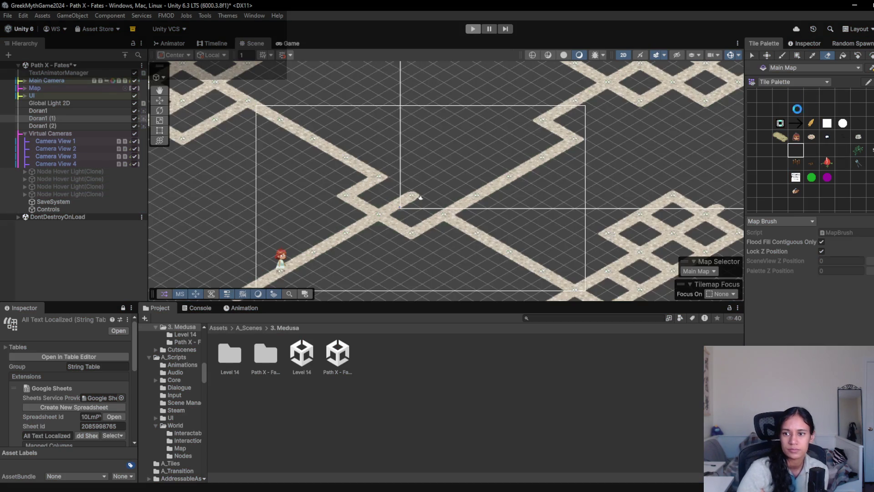
- Erase a few path tiles on the right branch of the tile map
{"action": "key", "text": "w"}
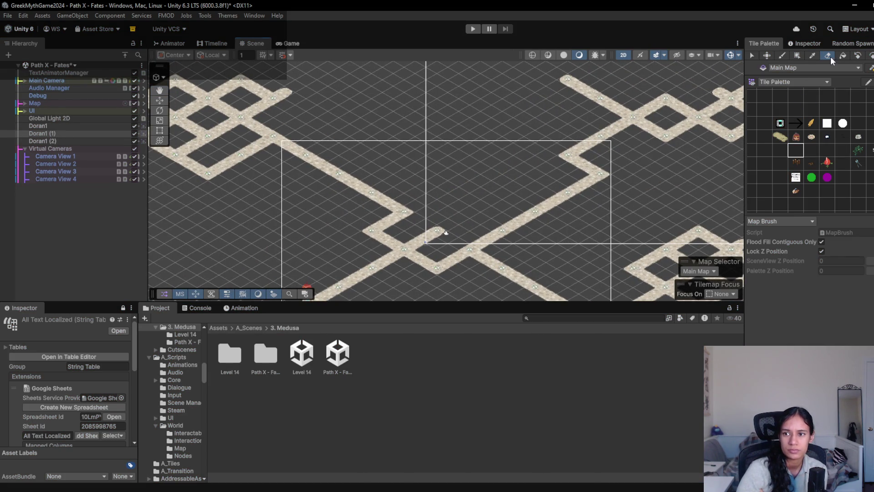
{"action": "left_click", "coordinate": [827, 55]}
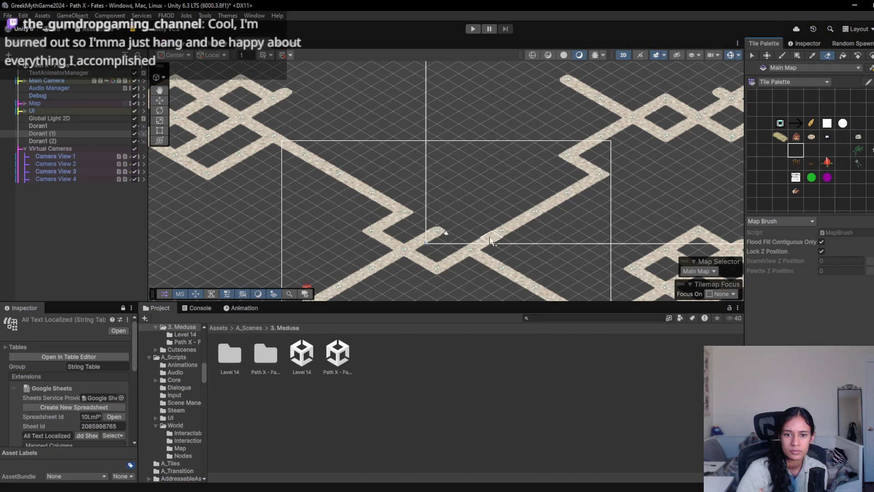
{"action": "mouse_move", "coordinate": [529, 217]}
{"action": "left_mouse_down"}
{"action": "mouse_move", "coordinate": [530, 197]}
{"action": "mouse_move", "coordinate": [564, 194]}
{"action": "mouse_move", "coordinate": [566, 205]}
{"action": "mouse_move", "coordinate": [539, 216]}
{"action": "mouse_move", "coordinate": [569, 236]}
{"action": "mouse_move", "coordinate": [521, 259]}
{"action": "left_mouse_up"}
{"action": "left_click", "coordinate": [815, 151]}
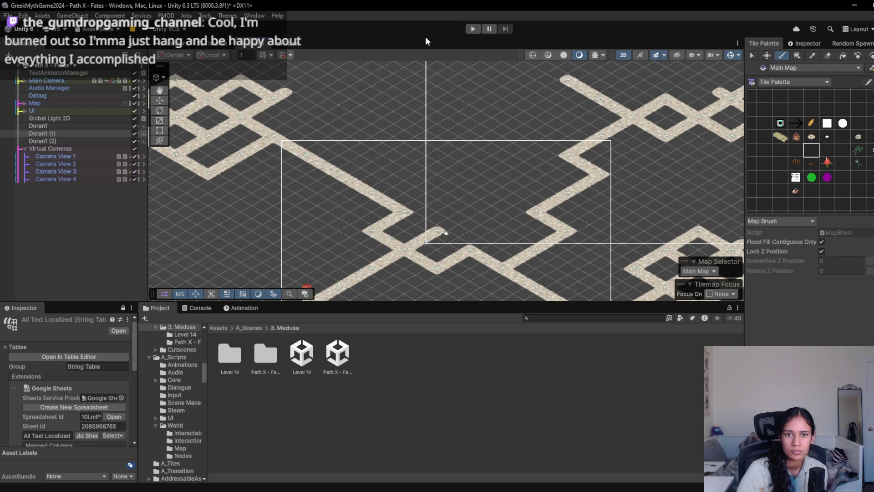
- In Game view, play-test by walking the character up the lower path, stop, and expand the Map and UI groups
{"action": "left_click", "coordinate": [300, 46]}
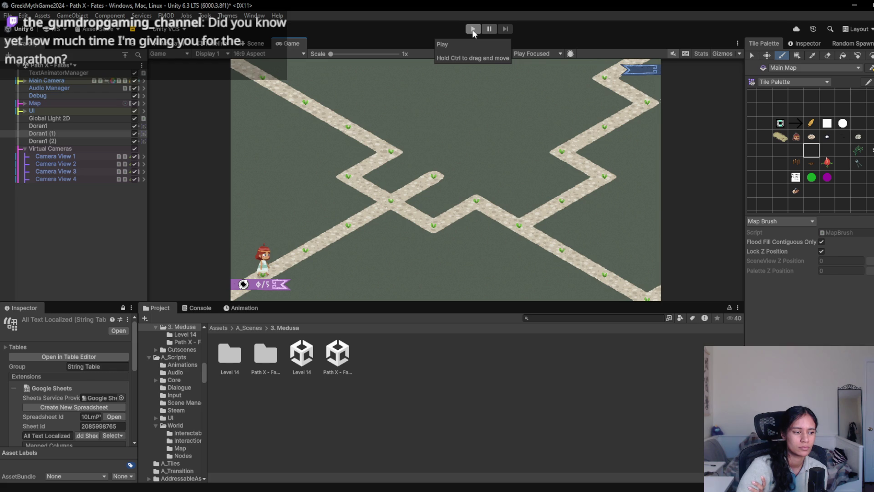
{"action": "left_click", "coordinate": [473, 29]}
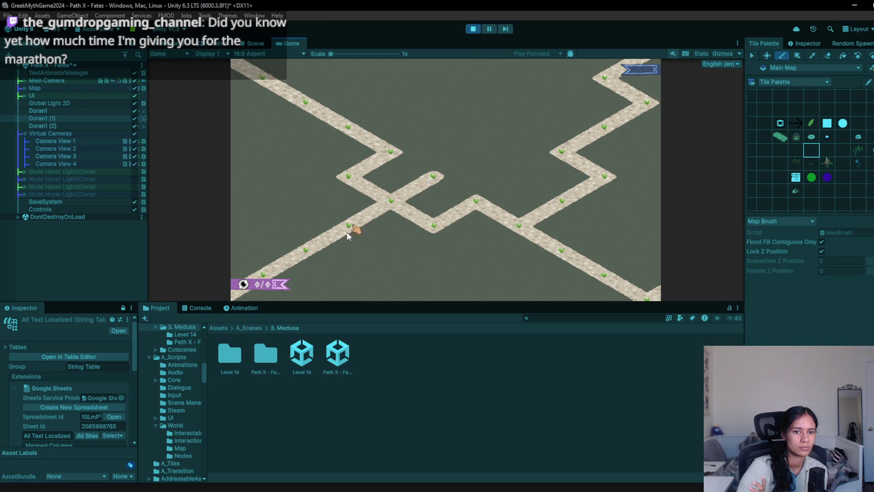
{"action": "left_click", "coordinate": [310, 250]}
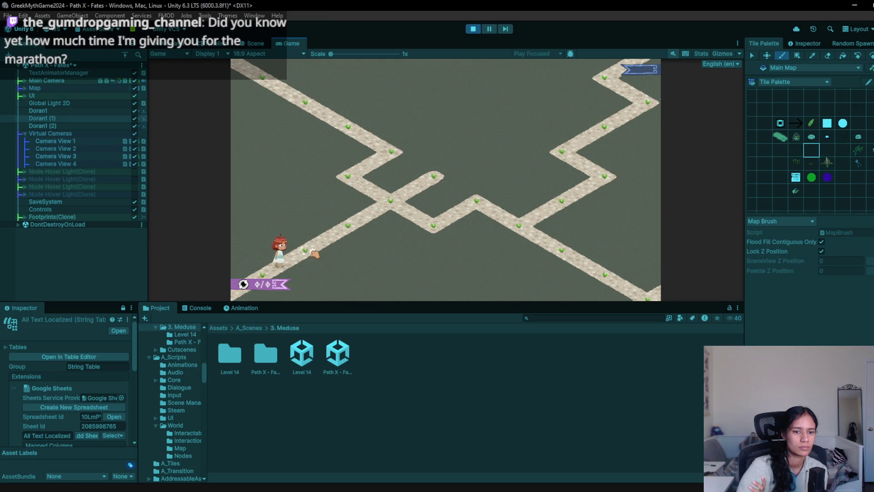
{"action": "left_click", "coordinate": [471, 29]}
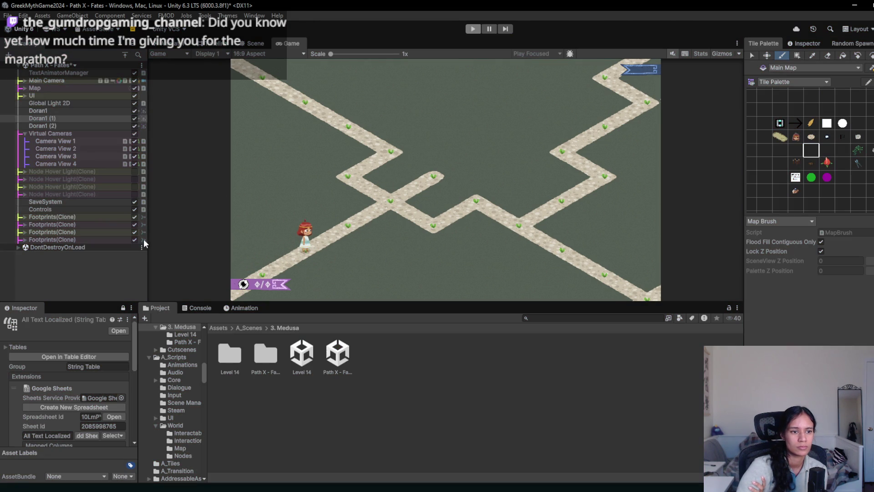
{"action": "left_click", "coordinate": [25, 103]}
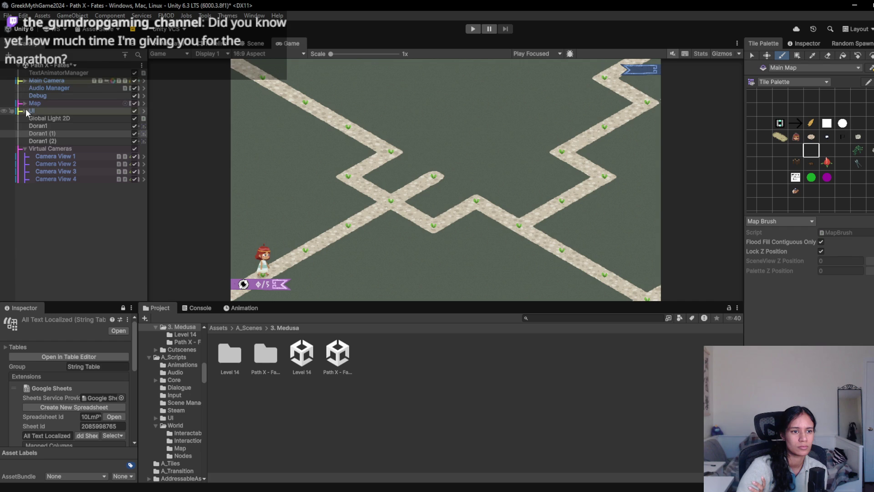
- Expand Map > Grid > Main Map in the Hierarchy and select Sophia
{"action": "left_click", "coordinate": [25, 118]}
{"action": "left_click", "coordinate": [32, 111]}
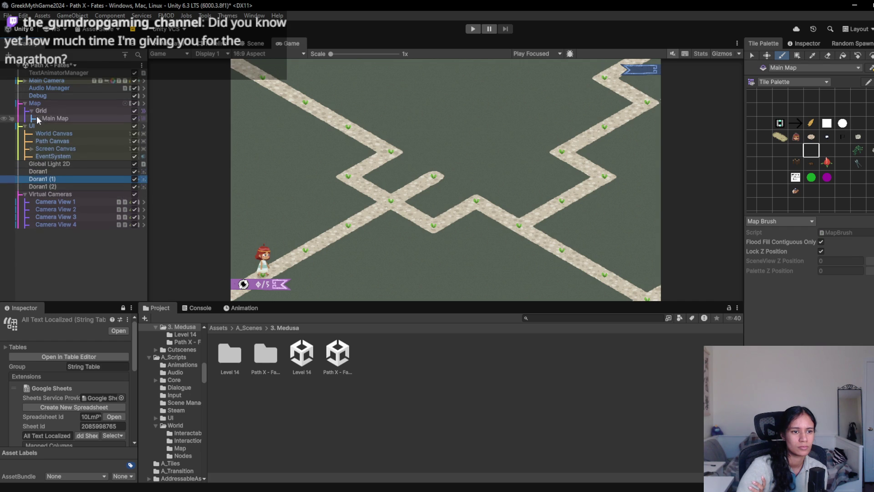
{"action": "left_click", "coordinate": [36, 115]}
{"action": "scroll", "coordinate": [75, 150], "scroll_direction": "down", "scroll_amount": 5}
{"action": "scroll", "coordinate": [77, 164], "scroll_direction": "down", "scroll_amount": 5}
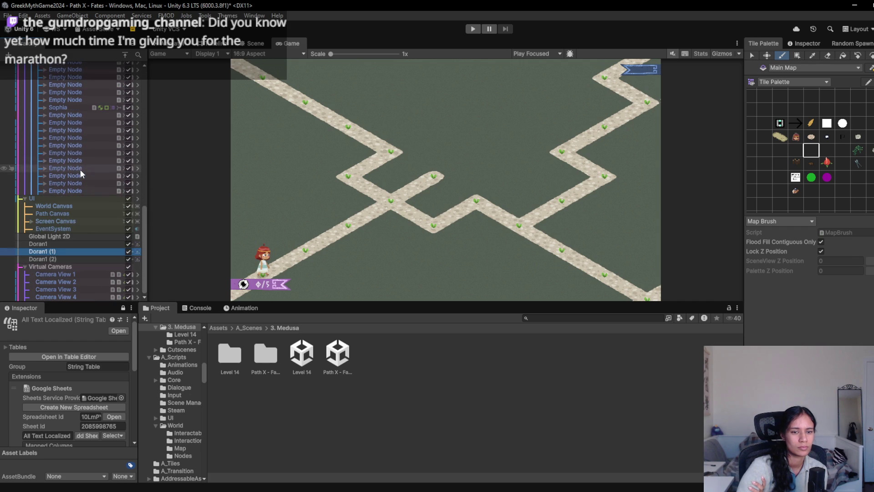
{"action": "scroll", "coordinate": [66, 264], "scroll_direction": "up", "scroll_amount": 4}
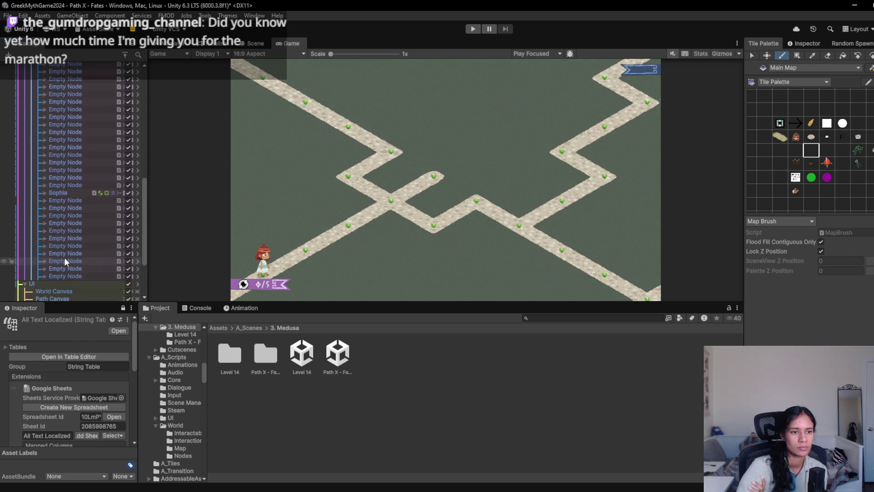
{"action": "left_click", "coordinate": [64, 193]}
- Change Sophia's Entrance Direction from North West to South West and start a play test
{"action": "left_click", "coordinate": [790, 44]}
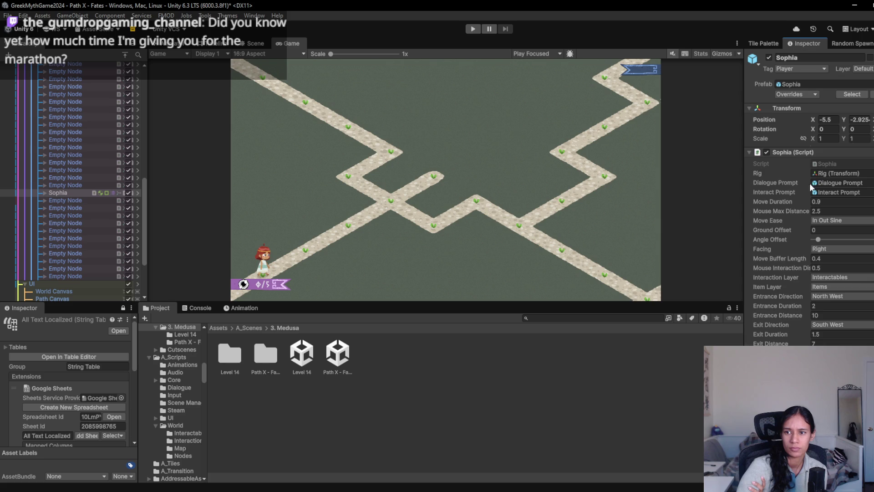
{"action": "scroll", "coordinate": [788, 328], "scroll_direction": "down", "scroll_amount": 5}
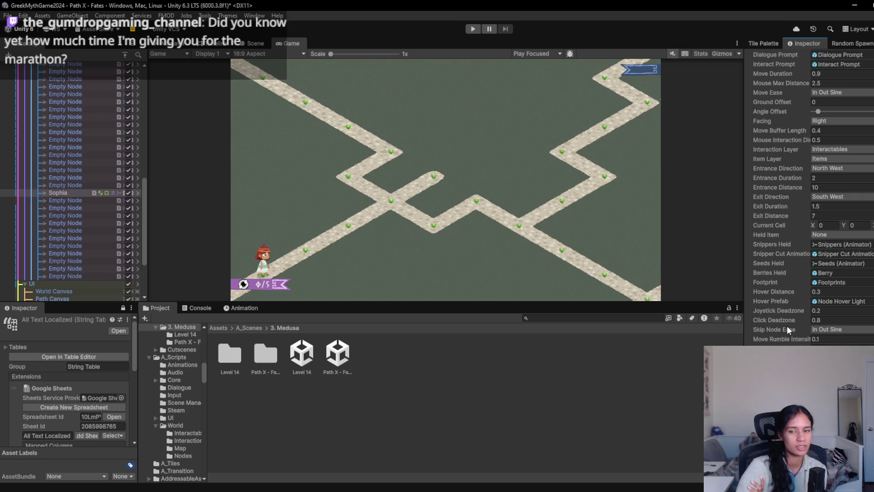
{"action": "scroll", "coordinate": [774, 306], "scroll_direction": "up", "scroll_amount": 3}
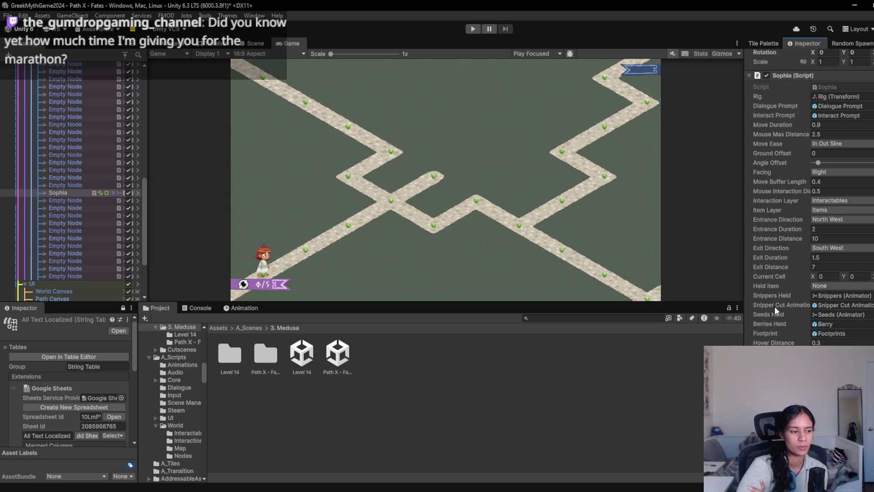
{"action": "scroll", "coordinate": [784, 314], "scroll_direction": "up", "scroll_amount": 2}
{"action": "scroll", "coordinate": [785, 305], "scroll_direction": "down", "scroll_amount": 2}
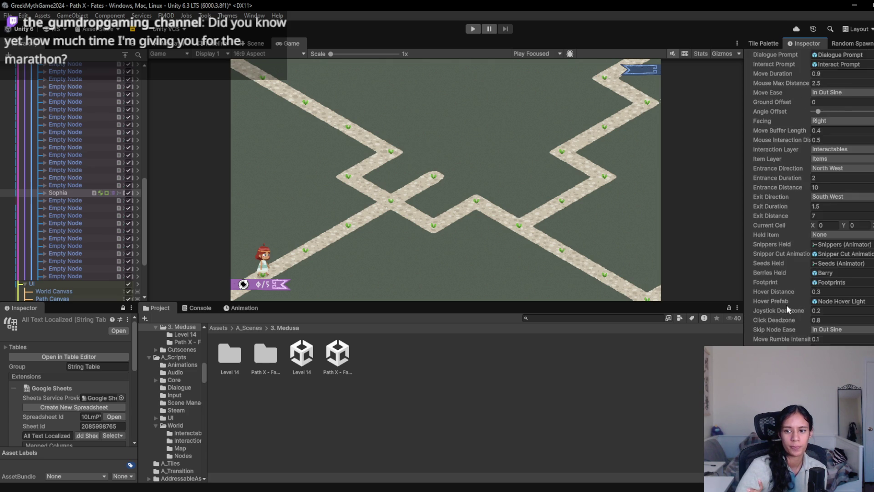
{"action": "scroll", "coordinate": [785, 305], "scroll_direction": "up", "scroll_amount": 2}
{"action": "scroll", "coordinate": [786, 304], "scroll_direction": "down", "scroll_amount": 2}
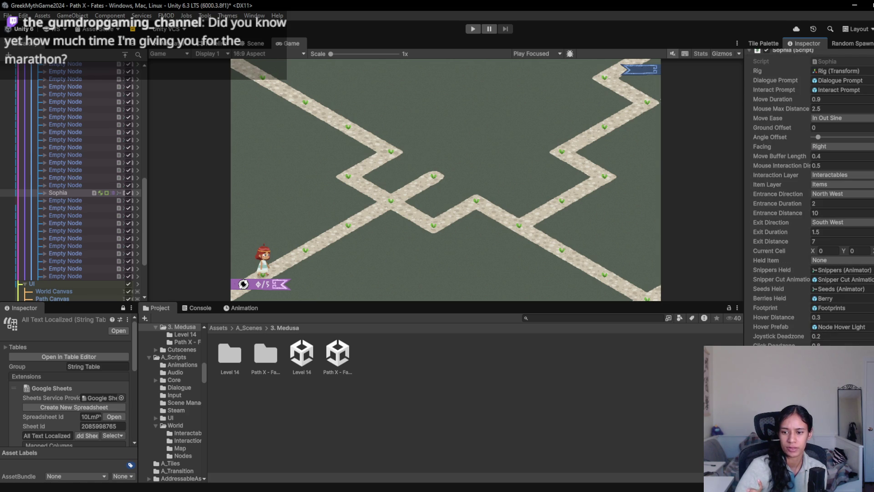
{"action": "scroll", "coordinate": [802, 262], "scroll_direction": "up", "scroll_amount": 2}
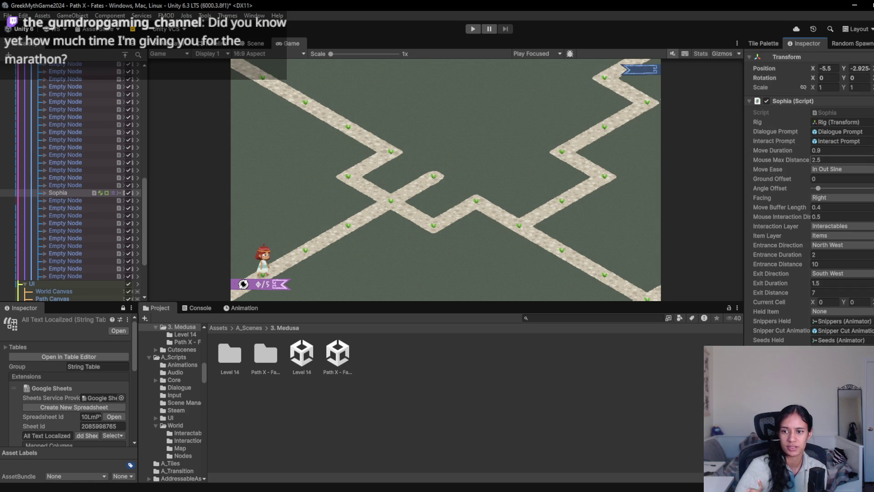
{"action": "left_click", "coordinate": [830, 244]}
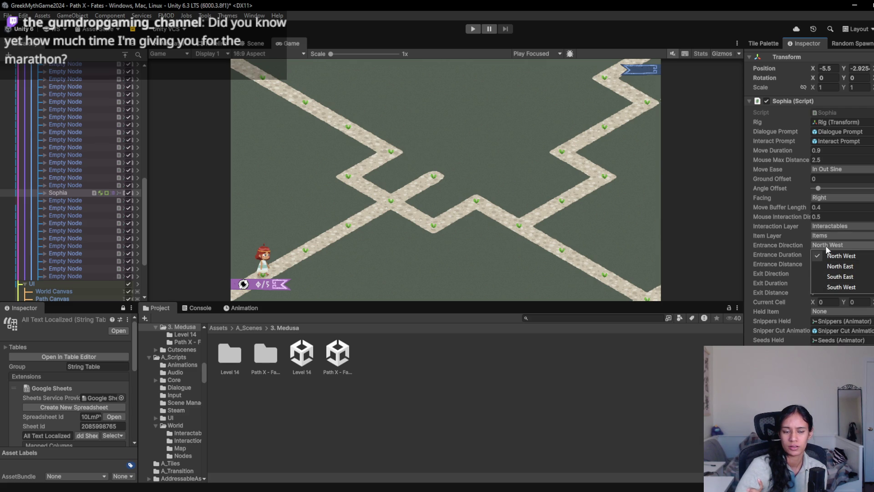
{"action": "left_click", "coordinate": [826, 287]}
{"action": "left_click", "coordinate": [473, 29]}
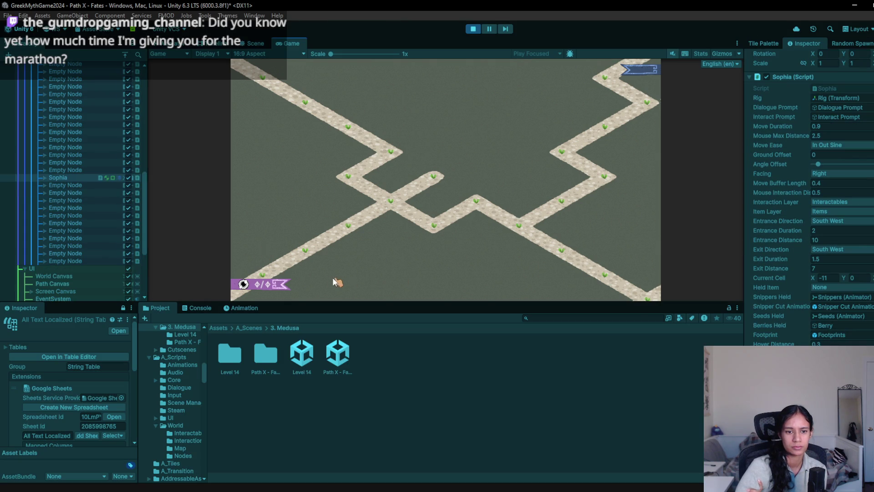
- Walk Sophia up the zigzag path into the grid area and back out, then stop the game
{"action": "mouse_move", "coordinate": [307, 269]}
{"action": "left_mouse_down"}
{"action": "mouse_move", "coordinate": [302, 253]}
{"action": "mouse_move", "coordinate": [343, 220]}
{"action": "mouse_move", "coordinate": [448, 172]}
{"action": "mouse_move", "coordinate": [443, 178]}
{"action": "mouse_move", "coordinate": [462, 132]}
{"action": "left_mouse_up"}
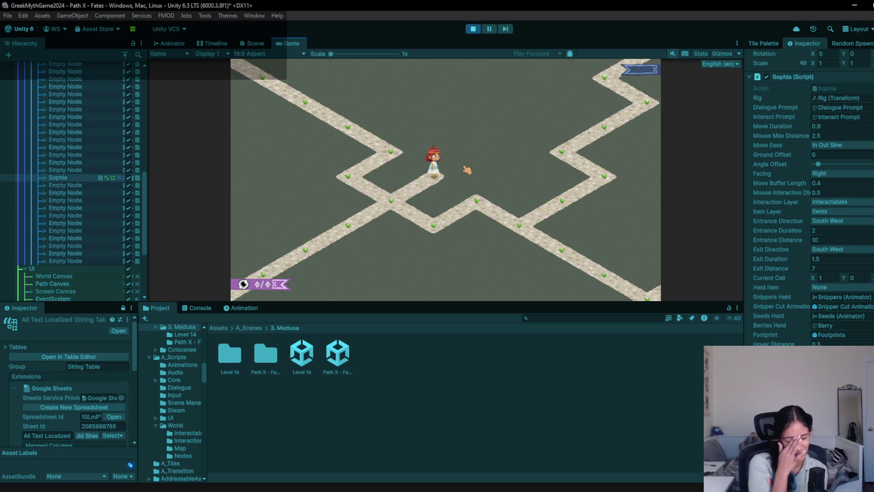
{"action": "left_click", "coordinate": [382, 202]}
{"action": "left_click", "coordinate": [340, 164]}
{"action": "left_click", "coordinate": [402, 159]}
{"action": "left_click", "coordinate": [350, 124]}
{"action": "left_click", "coordinate": [302, 106]}
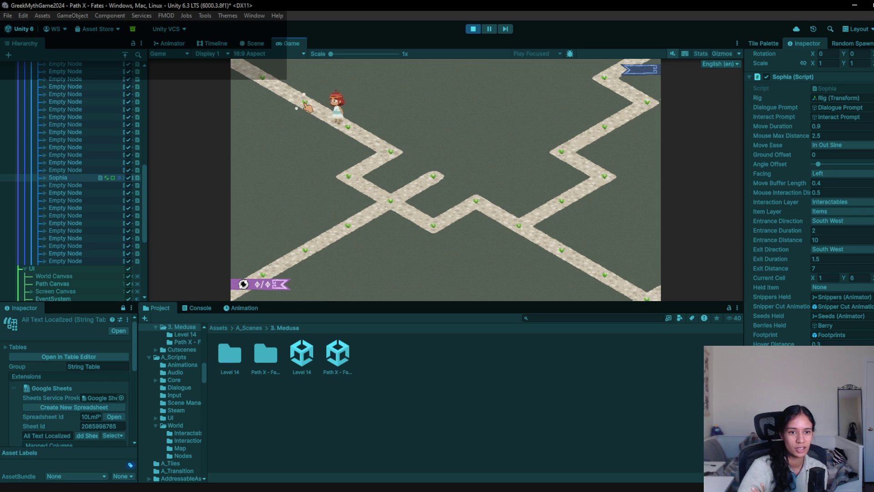
{"action": "left_click", "coordinate": [264, 84]}
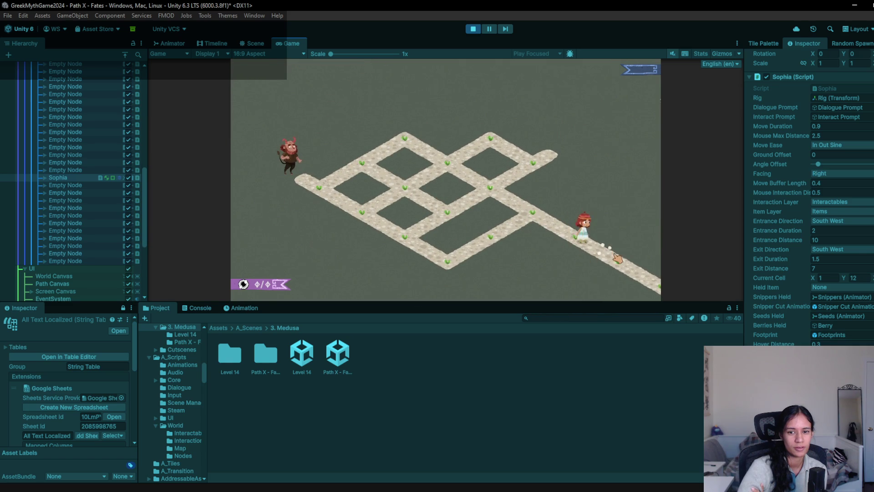
{"action": "left_click", "coordinate": [616, 256]}
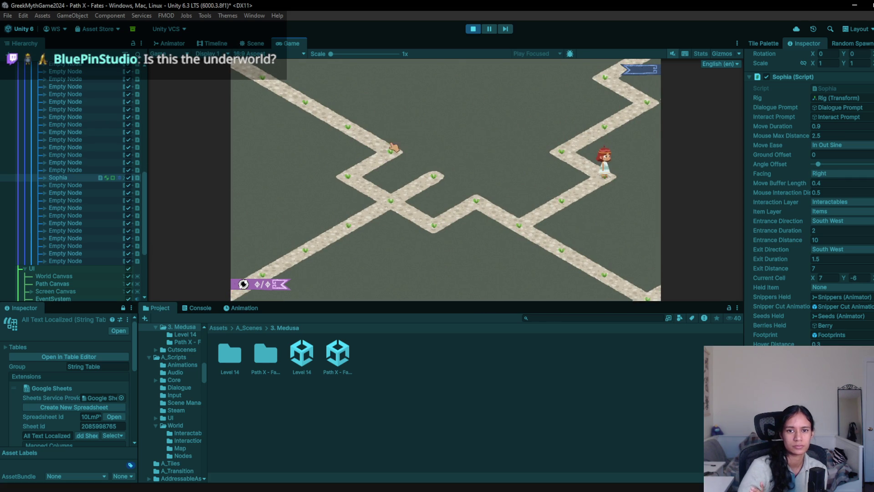
{"action": "left_click", "coordinate": [472, 28]}
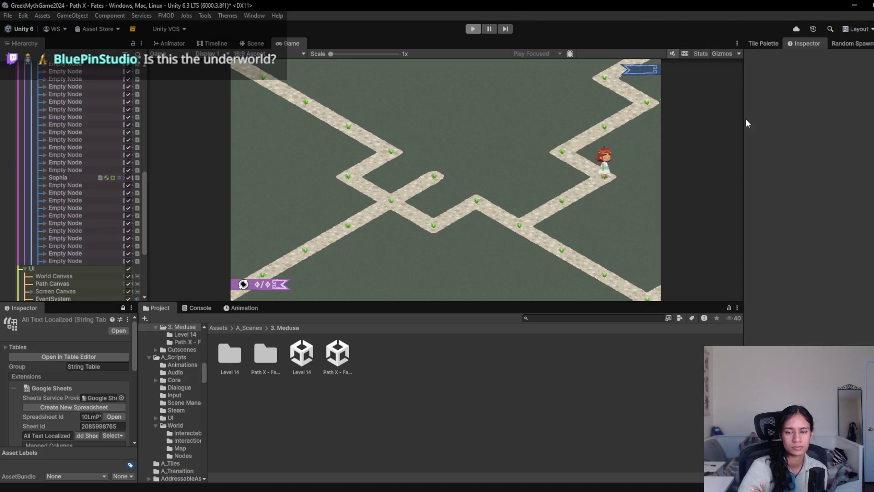
- In the Scene view with the Tile Palette, erase the diagonal stretch of zigzag path
{"action": "left_click", "coordinate": [252, 43]}
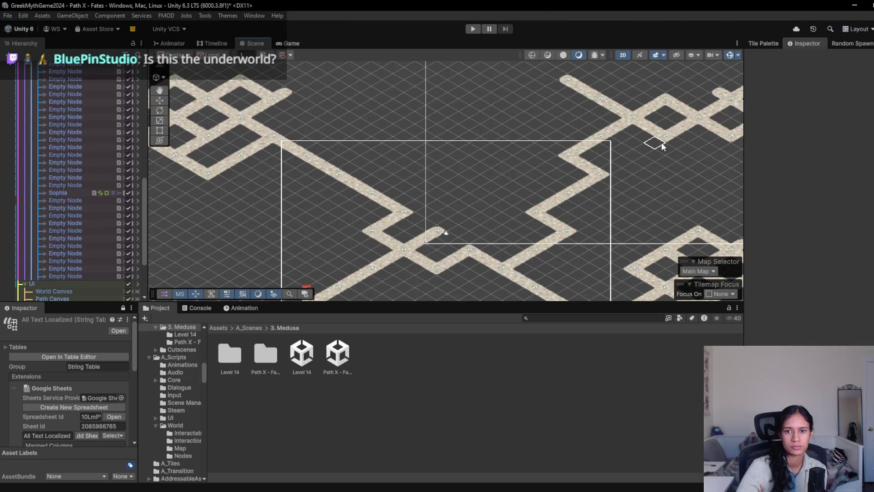
{"action": "scroll", "coordinate": [456, 139], "scroll_direction": "down", "scroll_amount": 3}
{"action": "left_click", "coordinate": [804, 43]}
{"action": "left_click", "coordinate": [759, 44]}
{"action": "mouse_move", "coordinate": [449, 148]}
{"action": "left_mouse_down"}
{"action": "mouse_move", "coordinate": [433, 150]}
{"action": "mouse_move", "coordinate": [391, 190]}
{"action": "left_mouse_up"}
- Paint a new bent path section linking both ends, erase its stray tip tile, and play-test
{"action": "left_click", "coordinate": [764, 163]}
{"action": "mouse_move", "coordinate": [418, 146]}
{"action": "left_mouse_down"}
{"action": "mouse_move", "coordinate": [404, 141]}
{"action": "mouse_move", "coordinate": [346, 171]}
{"action": "mouse_move", "coordinate": [380, 189]}
{"action": "left_mouse_up"}
{"action": "left_click", "coordinate": [827, 55]}
{"action": "left_click", "coordinate": [340, 168]}
{"action": "left_click_drag", "start_coordinate": [390, 213], "coordinate": [448, 195]}
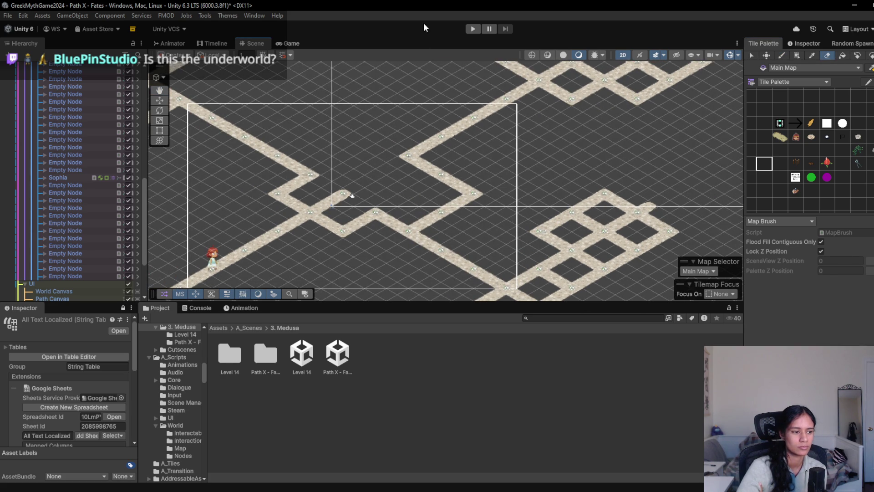
{"action": "left_click", "coordinate": [468, 28]}
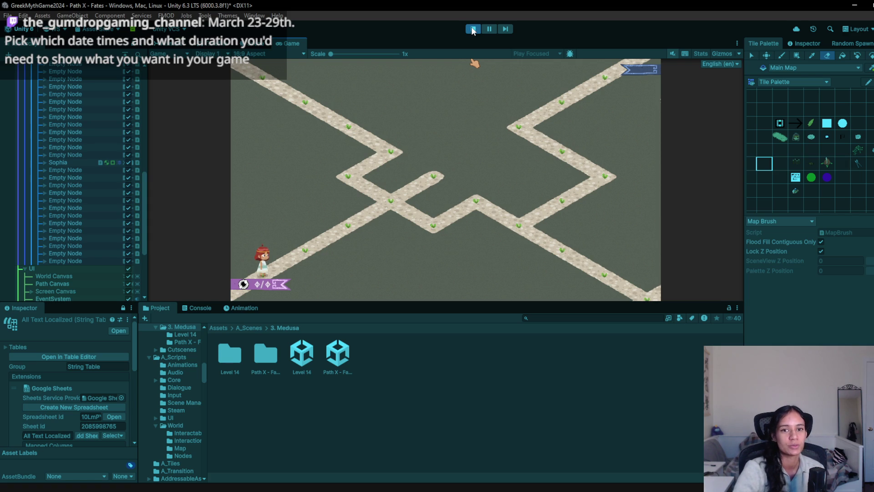
- Walk the character up the revised zigzag past the corner and into the grid
{"action": "left_click", "coordinate": [314, 255]}
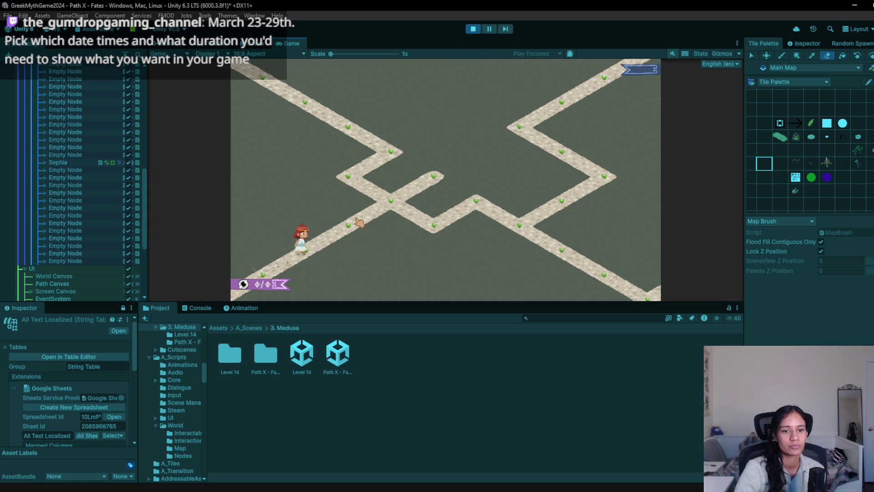
{"action": "left_click", "coordinate": [386, 204]}
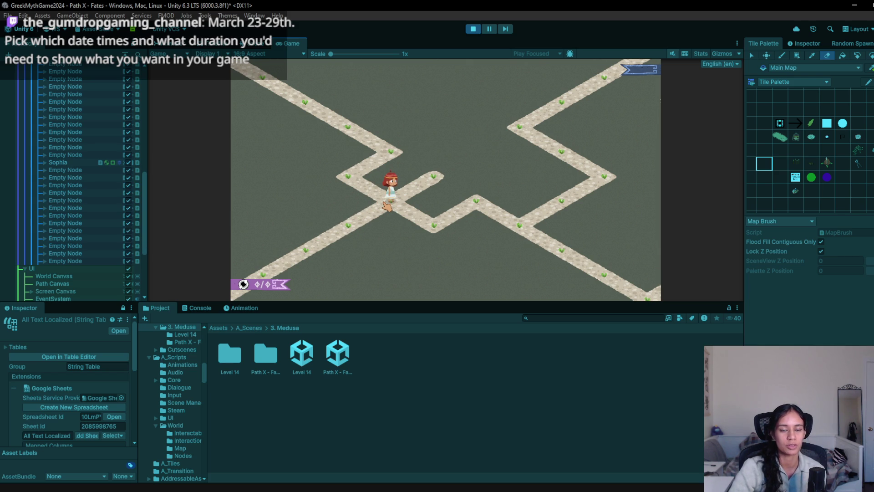
{"action": "left_click", "coordinate": [401, 155]}
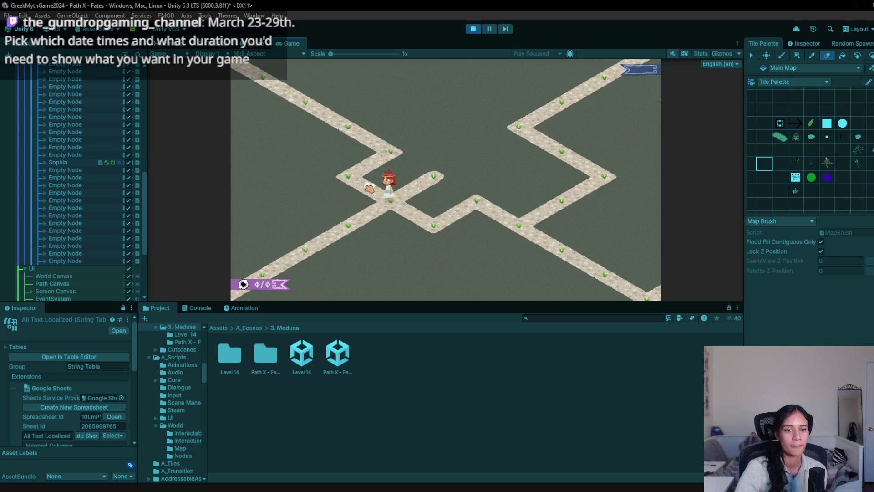
{"action": "left_click", "coordinate": [366, 129]}
{"action": "left_click", "coordinate": [330, 121]}
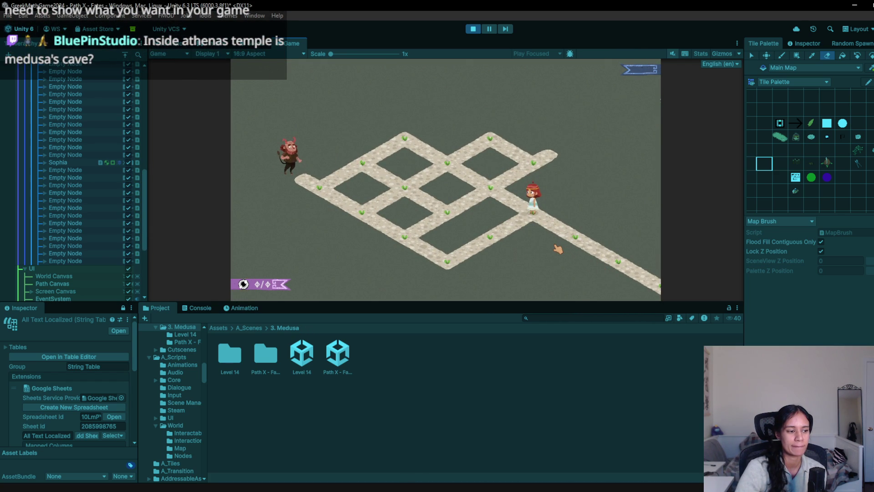
{"action": "left_click", "coordinate": [505, 194]}
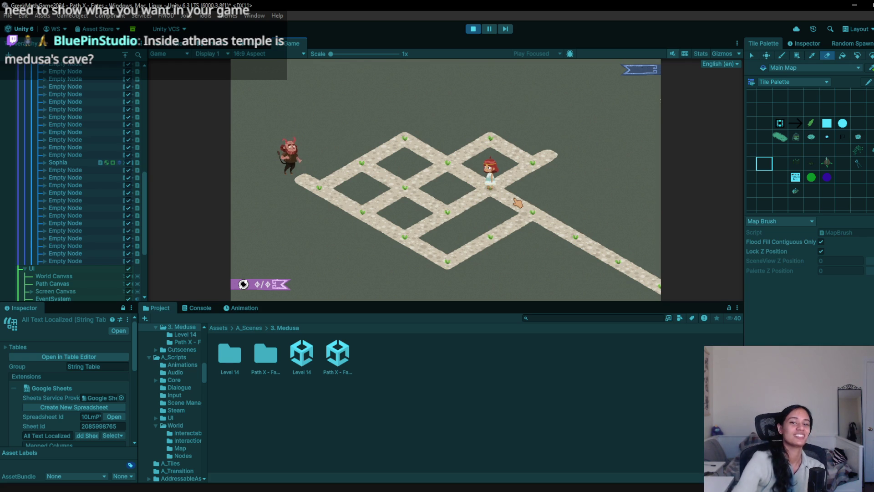
{"action": "left_click", "coordinate": [419, 195]}
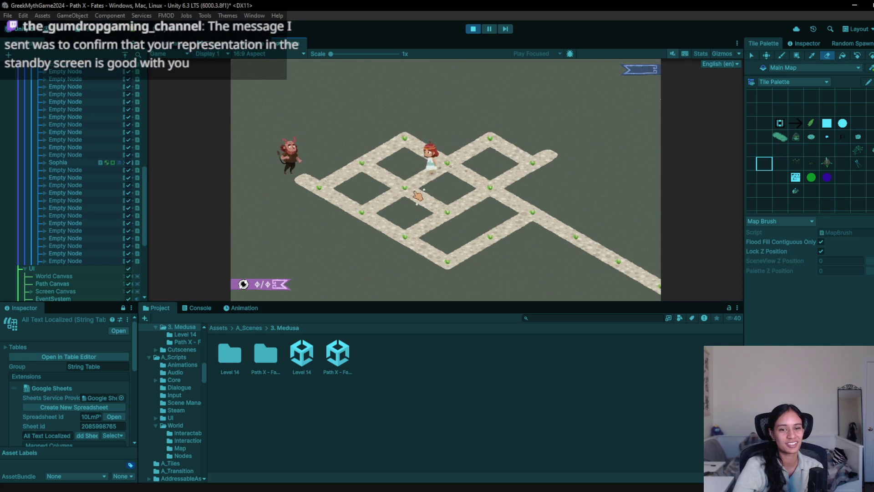
{"action": "left_click", "coordinate": [366, 218]}
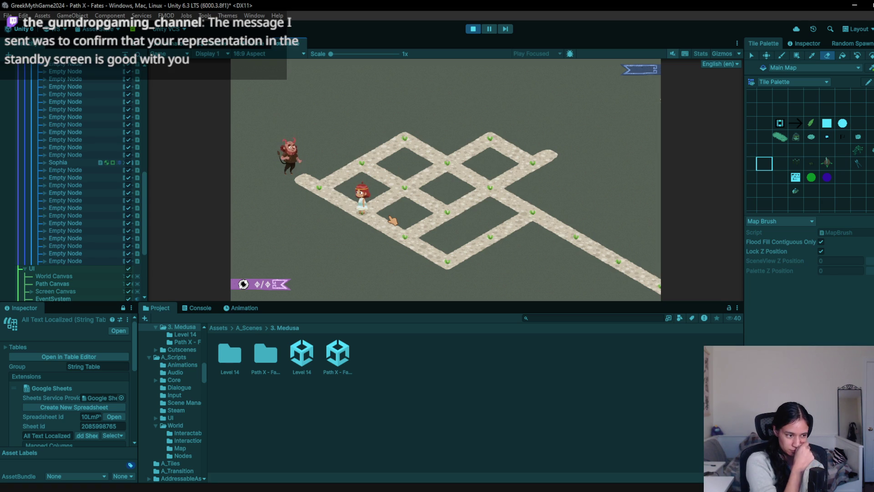
- Walk the character around the grid corners back to the center junction, then stop the game
{"action": "left_click", "coordinate": [429, 255]}
{"action": "left_click", "coordinate": [481, 238]}
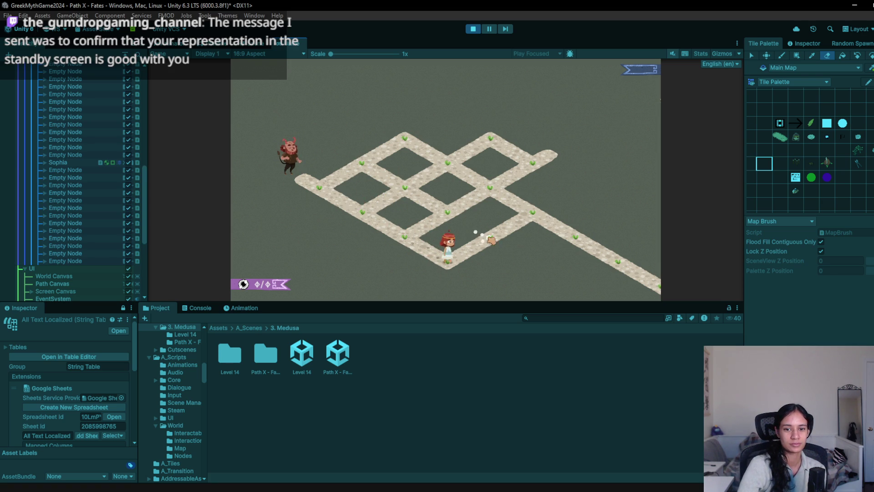
{"action": "left_click", "coordinate": [612, 264]}
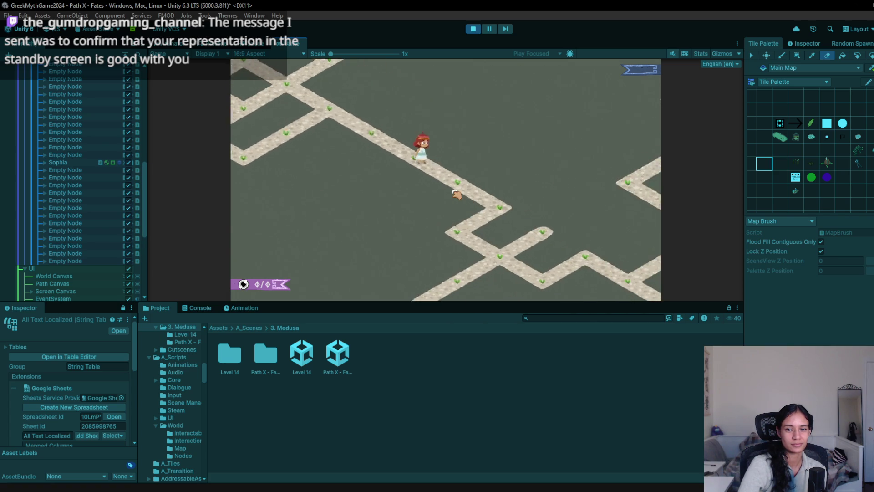
{"action": "left_click", "coordinate": [384, 159]}
{"action": "left_click", "coordinate": [396, 212]}
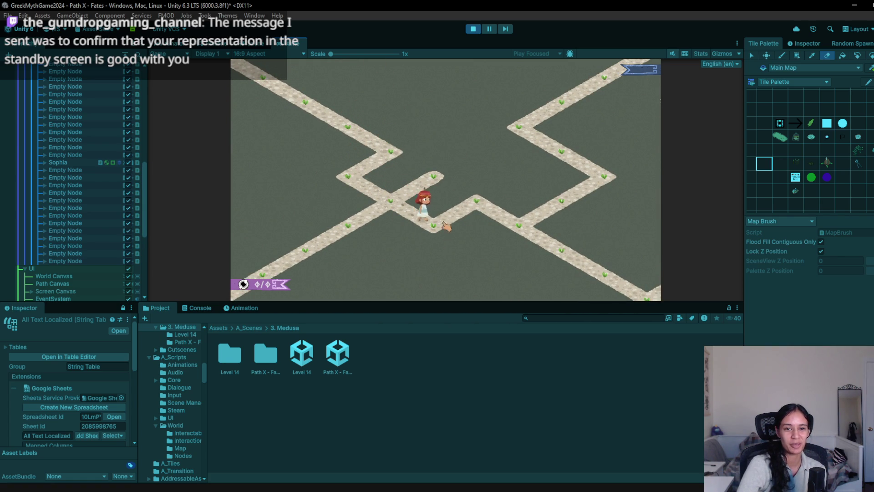
{"action": "left_click", "coordinate": [516, 241]}
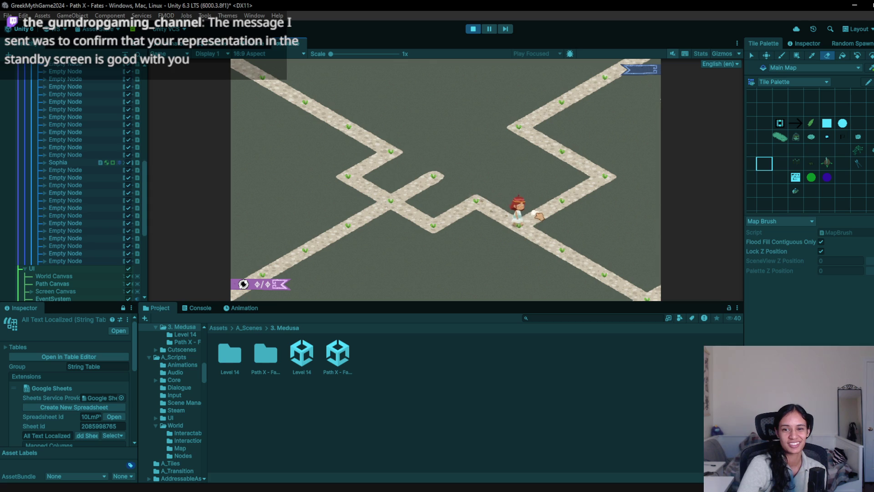
{"action": "left_click", "coordinate": [560, 204]}
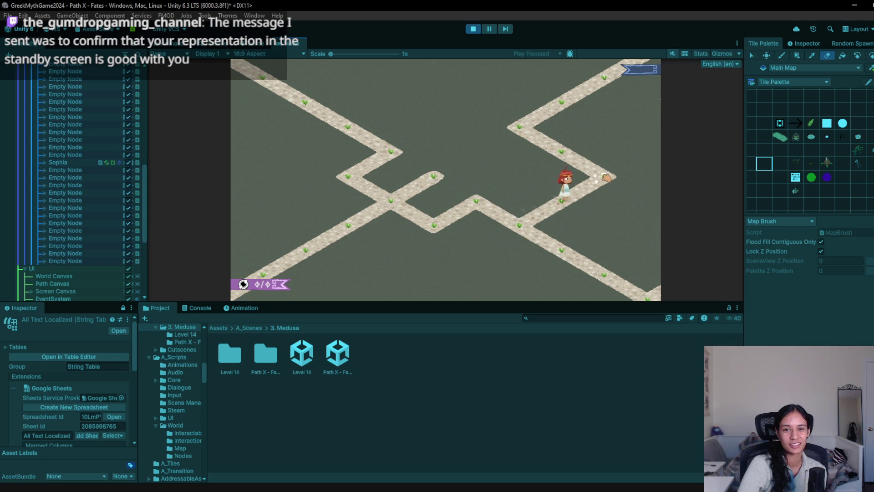
{"action": "left_click", "coordinate": [521, 128]}
{"action": "left_click", "coordinate": [553, 106]}
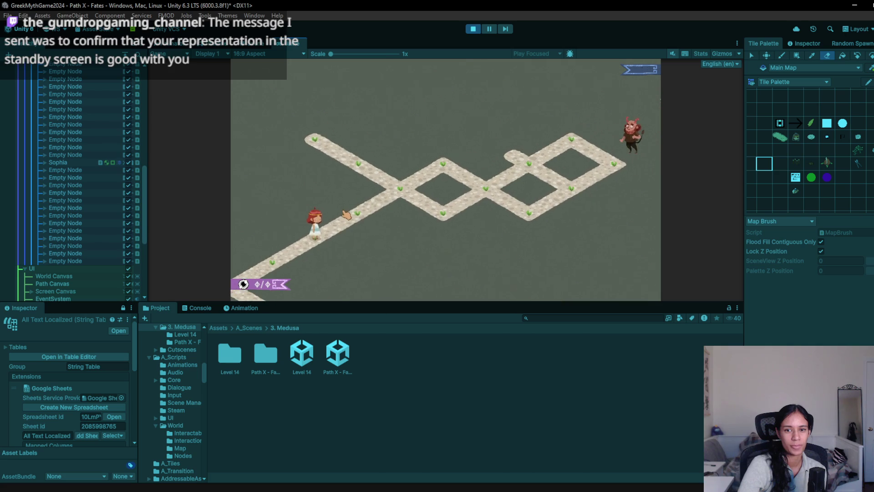
{"action": "left_click", "coordinate": [275, 267]}
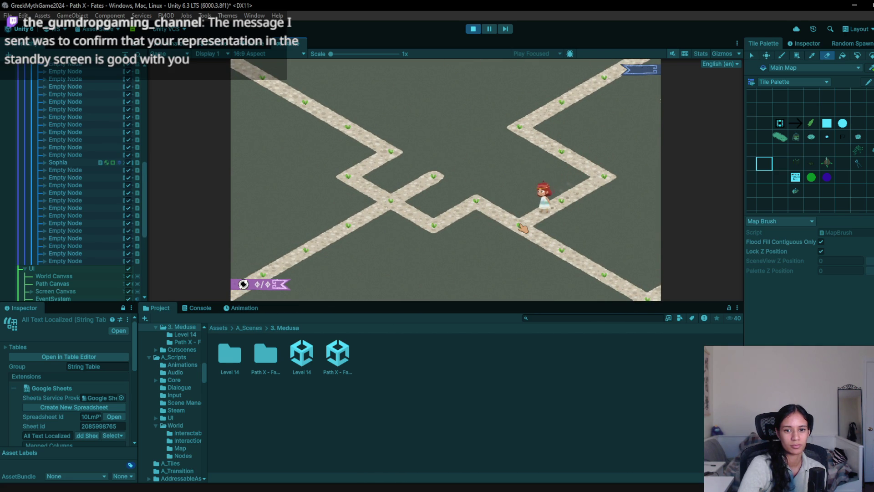
{"action": "left_click", "coordinate": [484, 208]}
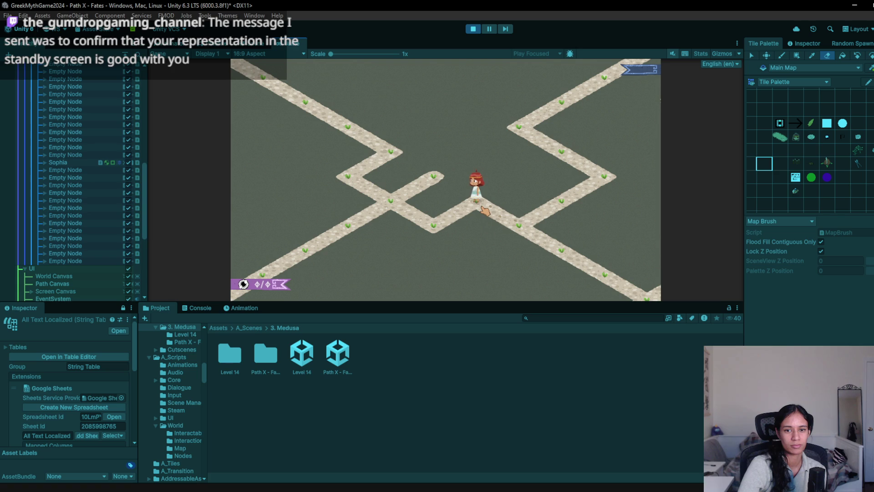
{"action": "left_click", "coordinate": [473, 28]}
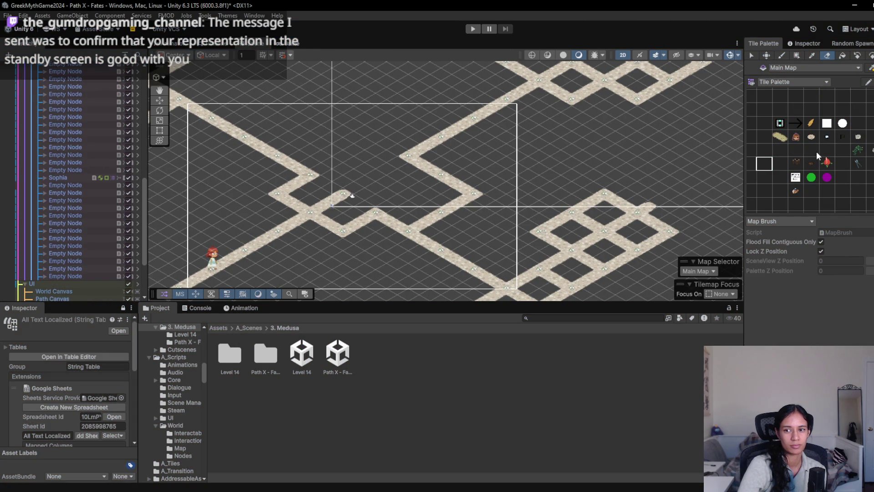
- Paint new path tiles in the middle of the zigzag and briefly play-test them
{"action": "left_click", "coordinate": [812, 150]}
{"action": "left_click_drag", "start_coordinate": [407, 193], "coordinate": [437, 210]}
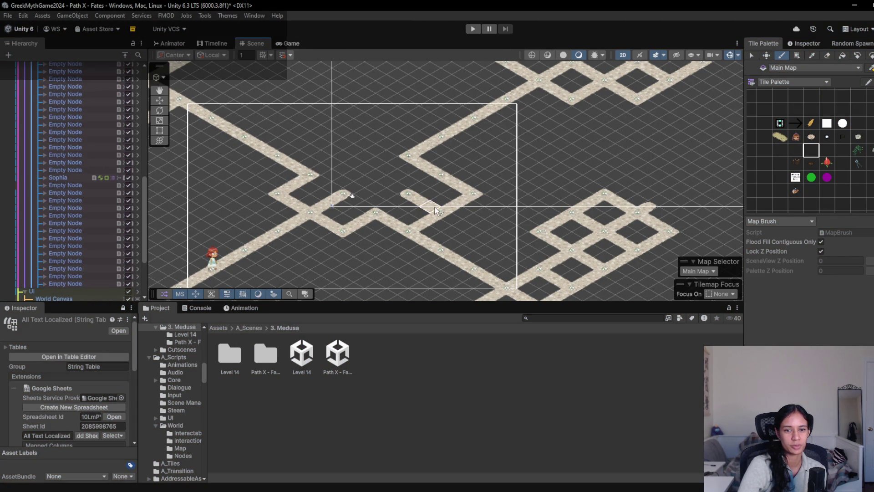
{"action": "left_click", "coordinate": [473, 29]}
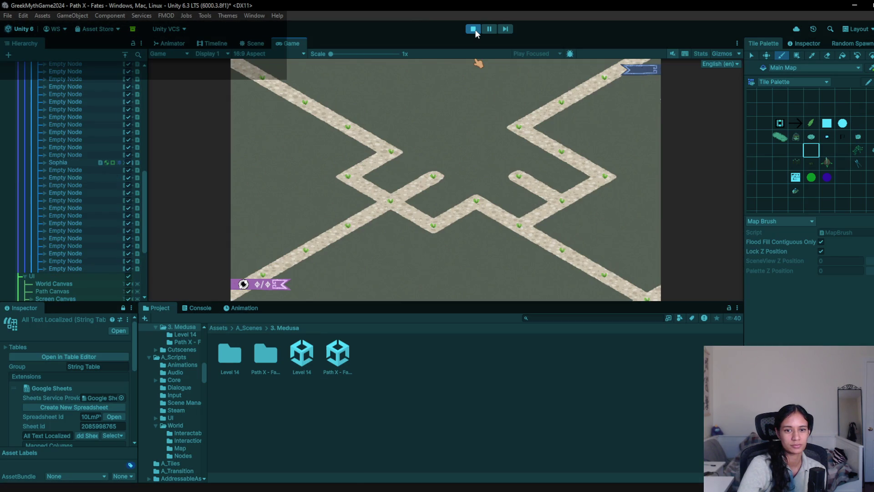
{"action": "left_click", "coordinate": [474, 29]}
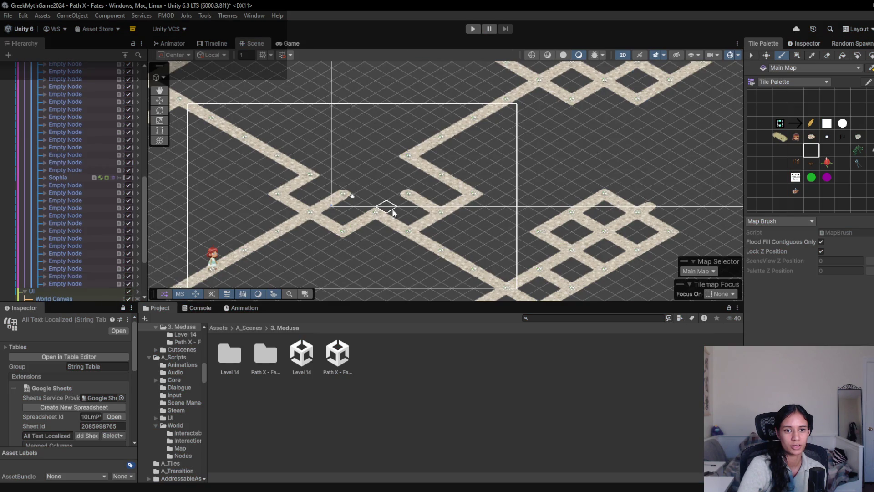
- Extend the zigzag's upper-left branch with path tiles to a new end
{"action": "left_click", "coordinate": [328, 169]}
{"action": "left_click", "coordinate": [329, 164]}
{"action": "left_click", "coordinate": [336, 154]}
{"action": "left_click_drag", "start_coordinate": [319, 145], "coordinate": [249, 114]}
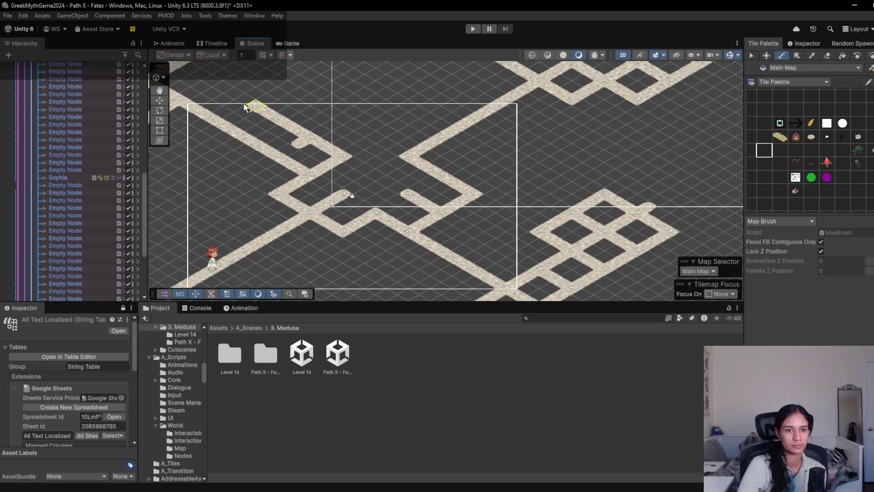
{"action": "left_click_drag", "start_coordinate": [210, 87], "coordinate": [193, 74]}
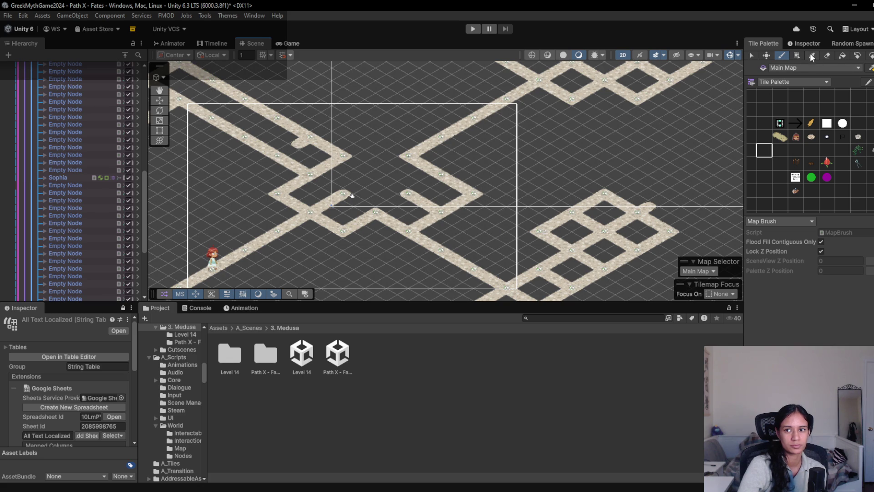
{"action": "scroll", "coordinate": [328, 191], "scroll_direction": "left", "scroll_amount": 5}
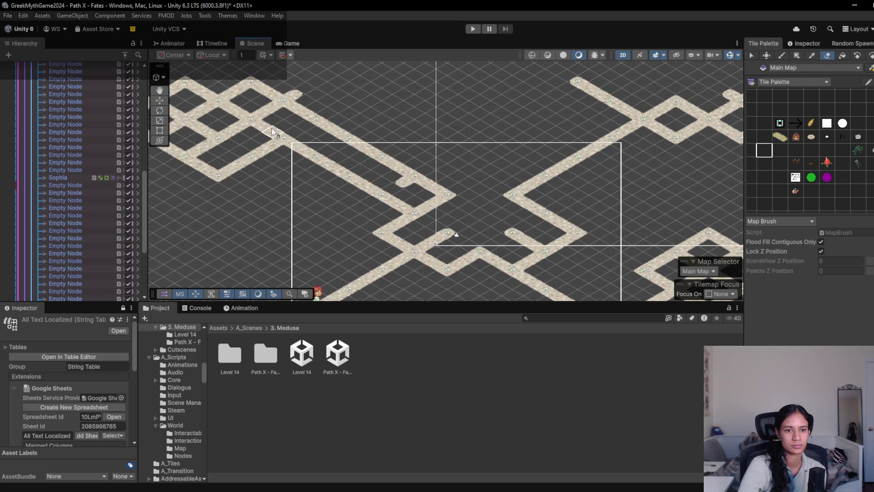
- Erase a stretch of path tiles, test it, collapse the Hierarchy, and start another play test
{"action": "left_click_drag", "start_coordinate": [291, 141], "coordinate": [399, 202]}
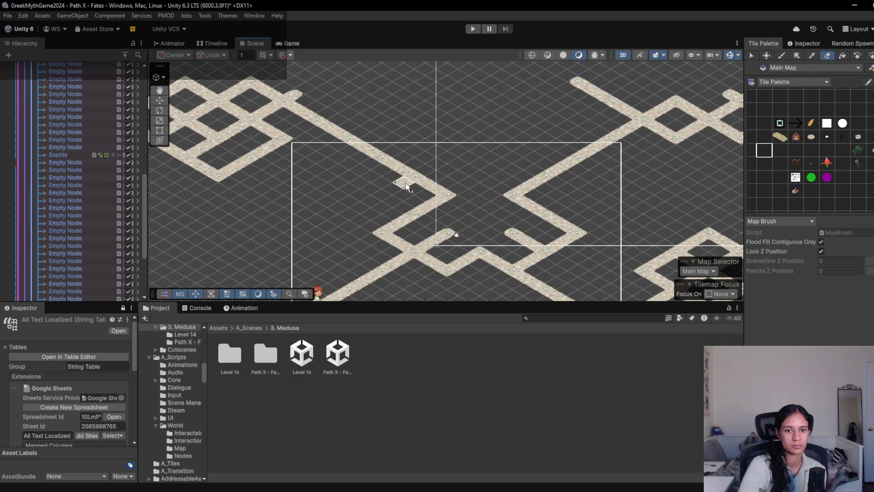
{"action": "left_click", "coordinate": [477, 30]}
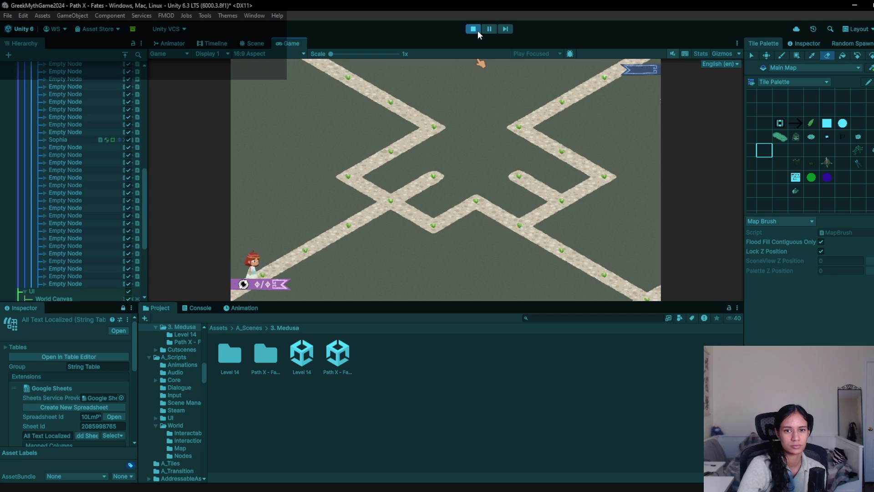
{"action": "left_click", "coordinate": [477, 31]}
{"action": "mouse_move", "coordinate": [495, 119]}
{"action": "left_mouse_down"}
{"action": "mouse_move", "coordinate": [332, 127]}
{"action": "mouse_move", "coordinate": [329, 144]}
{"action": "mouse_move", "coordinate": [400, 171]}
{"action": "mouse_move", "coordinate": [379, 196]}
{"action": "left_mouse_up"}
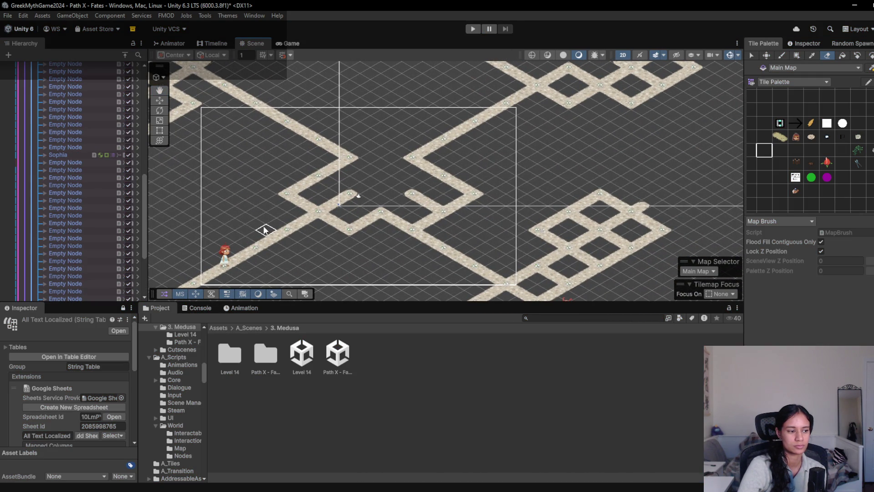
{"action": "left_click", "coordinate": [126, 55]}
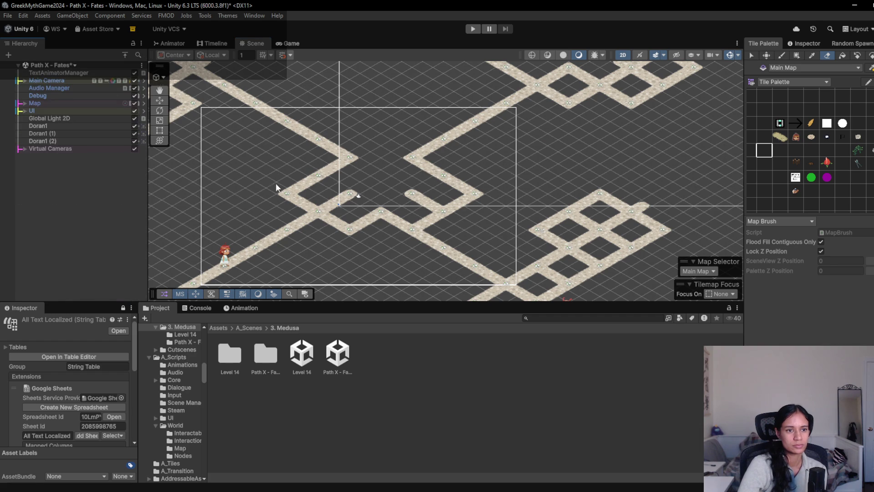
{"action": "mouse_move", "coordinate": [463, 202]}
{"action": "left_mouse_down"}
{"action": "mouse_move", "coordinate": [407, 165]}
{"action": "mouse_move", "coordinate": [447, 184]}
{"action": "mouse_move", "coordinate": [464, 211]}
{"action": "left_mouse_up"}
{"action": "left_click", "coordinate": [479, 27]}
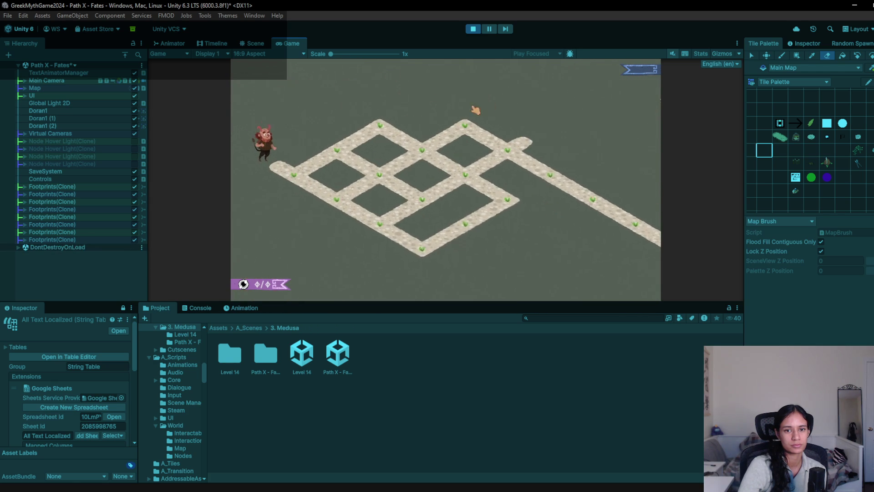
{"action": "left_click", "coordinate": [475, 29]}
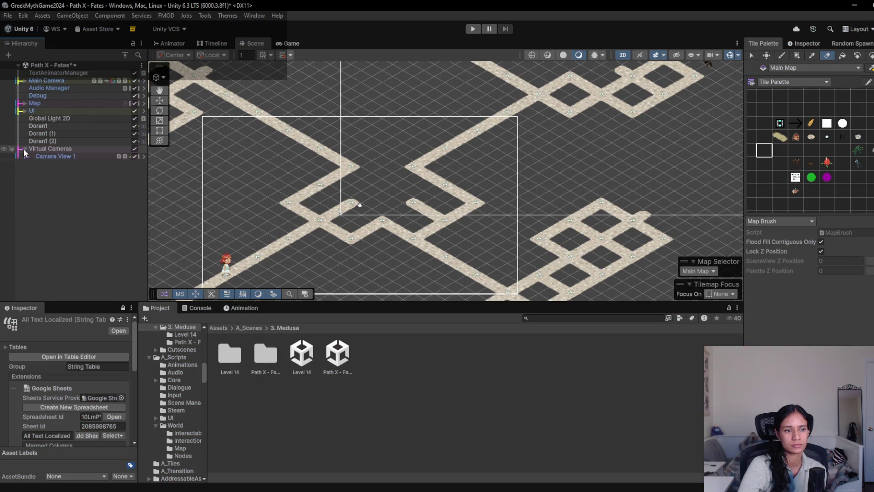
- Expand Virtual Cameras, compare the four camera views' confiners, and select Camera View 1
{"action": "left_click", "coordinate": [25, 149]}
{"action": "left_click", "coordinate": [68, 164]}
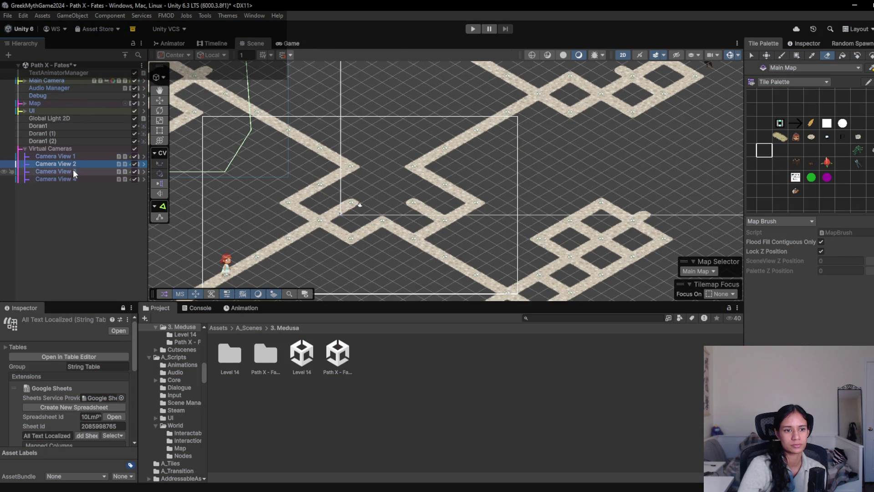
{"action": "left_click", "coordinate": [73, 169]}
{"action": "left_click", "coordinate": [68, 156]}
{"action": "left_click", "coordinate": [82, 179], "text": "shift"}
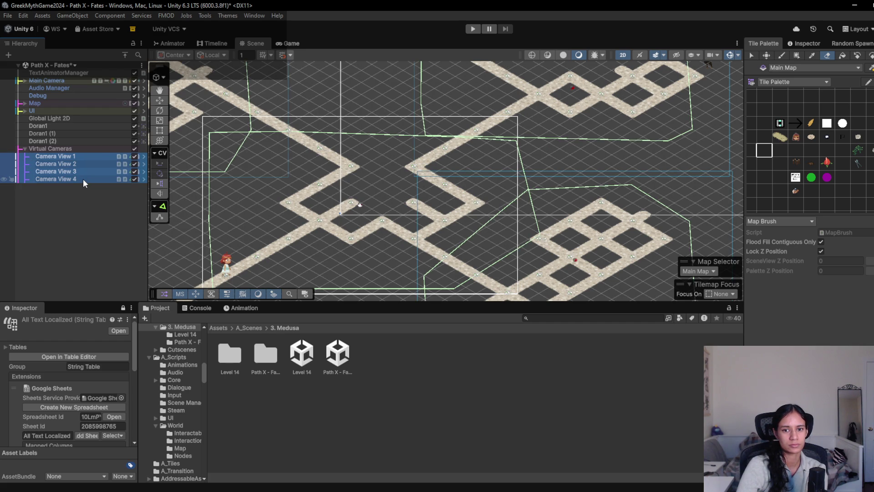
{"action": "scroll", "coordinate": [401, 203], "scroll_direction": "down", "scroll_amount": 3}
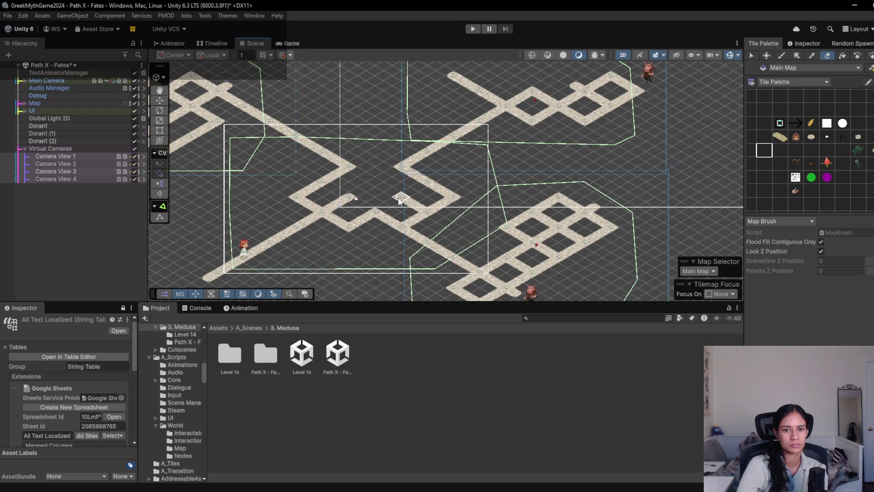
{"action": "left_click", "coordinate": [804, 43]}
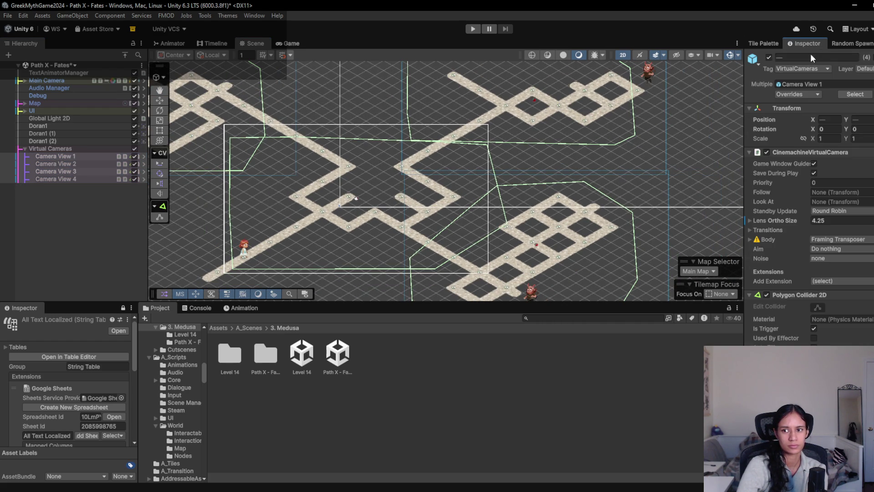
{"action": "left_click", "coordinate": [81, 169]}
{"action": "left_click", "coordinate": [81, 163]}
{"action": "left_click", "coordinate": [83, 179]}
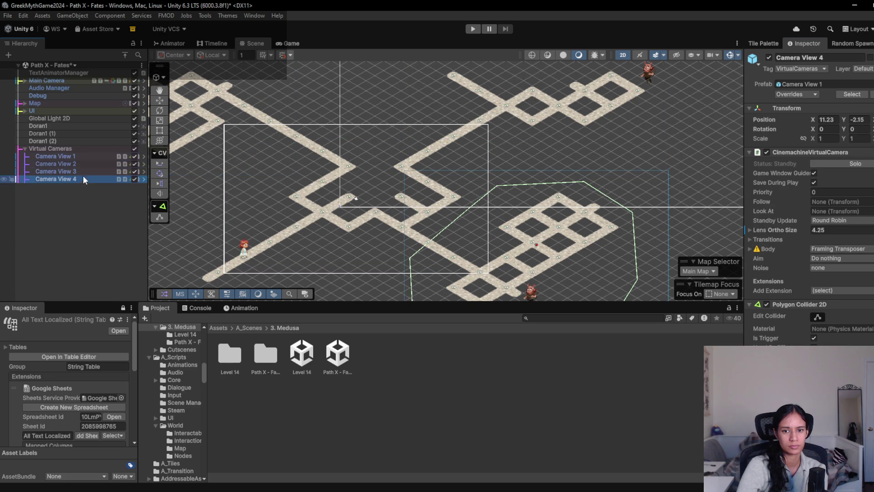
{"action": "left_click", "coordinate": [85, 156]}
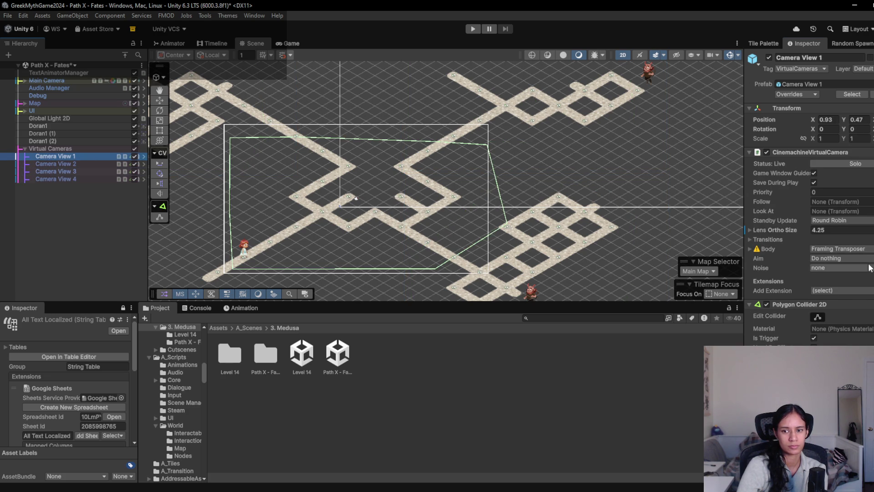
- Pull Camera View 1's right and bottom-right confiner corners inward, then play-test
{"action": "left_click", "coordinate": [818, 318]}
{"action": "left_click_drag", "start_coordinate": [508, 225], "coordinate": [464, 209]}
{"action": "left_click_drag", "start_coordinate": [440, 262], "coordinate": [419, 258]}
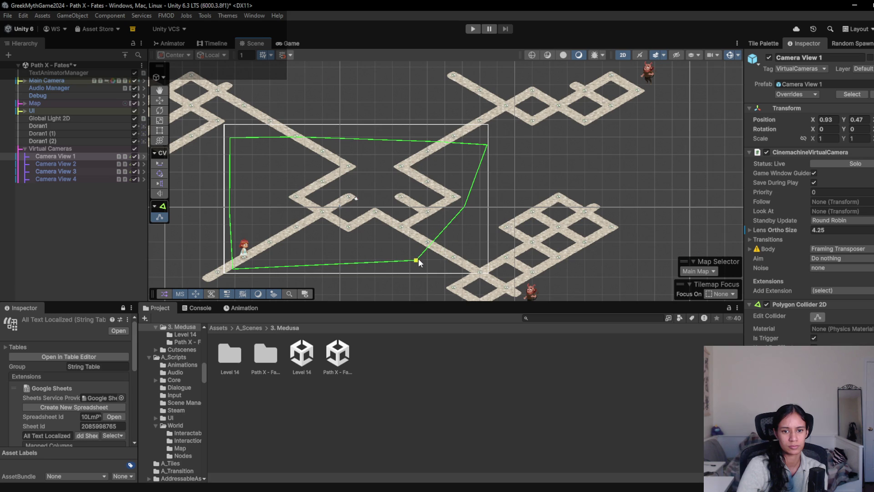
{"action": "left_click", "coordinate": [476, 32]}
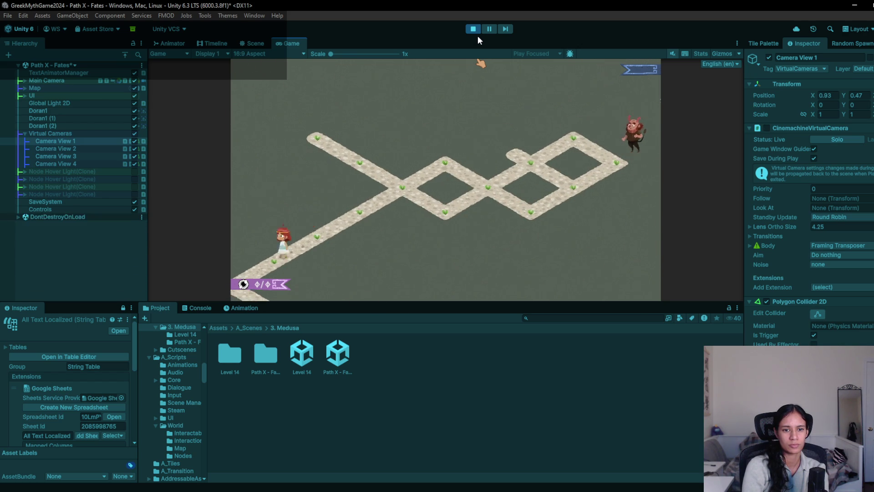
- Stop the game and reshape Camera View 3's confiner, raising one corner and pulling the right corner inward
{"action": "left_click", "coordinate": [475, 30]}
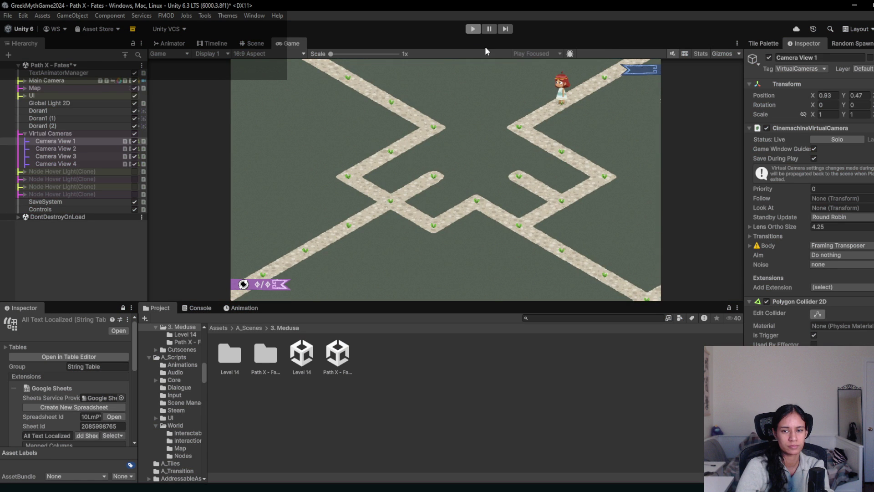
{"action": "left_click", "coordinate": [82, 179], "text": "shift"}
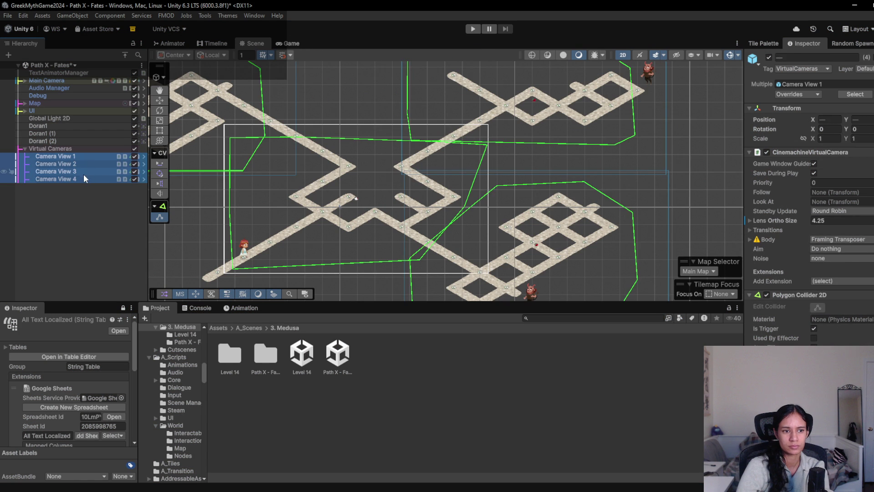
{"action": "left_click", "coordinate": [79, 171]}
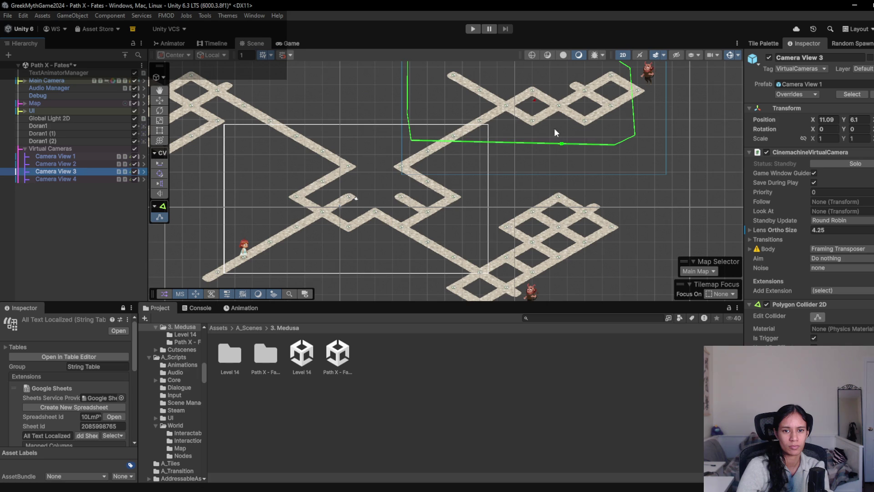
{"action": "left_click", "coordinate": [411, 140]}
{"action": "left_click_drag", "start_coordinate": [411, 140], "coordinate": [410, 136]}
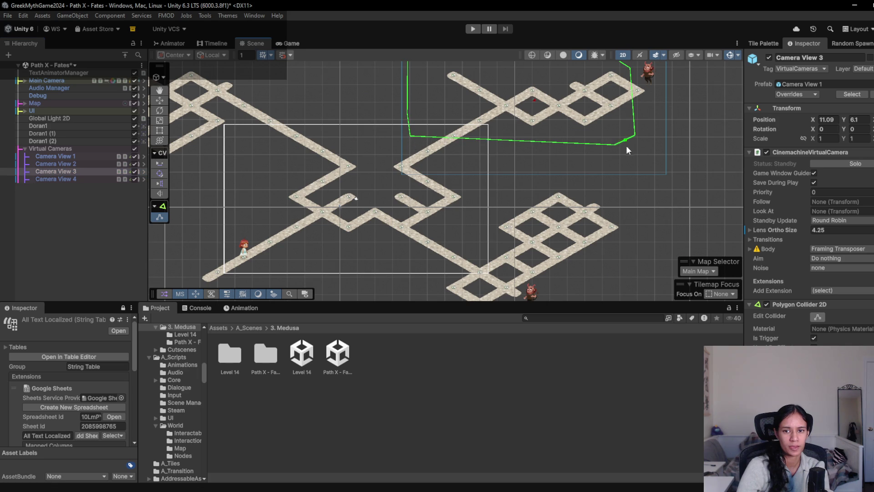
{"action": "left_click_drag", "start_coordinate": [568, 149], "coordinate": [472, 145]}
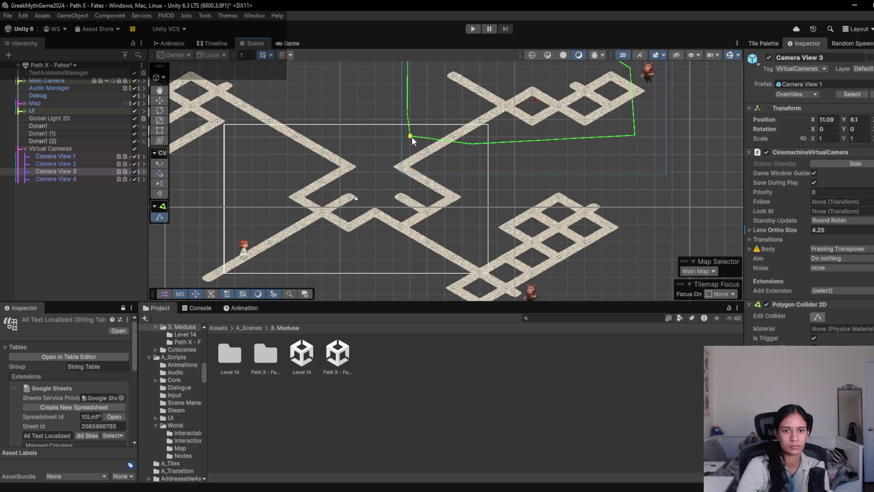
- Move Camera View 1's top and upper-left confiner corners outward, then play-test and stop
{"action": "left_click", "coordinate": [73, 179]}
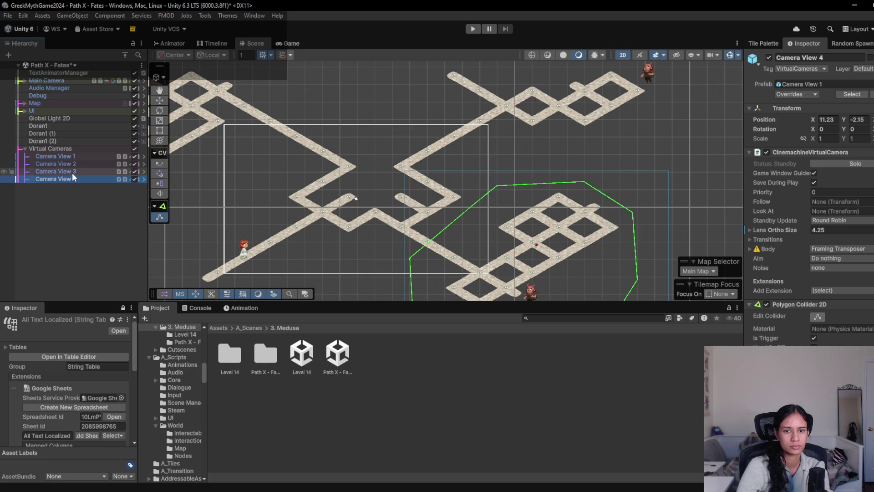
{"action": "left_click", "coordinate": [238, 147]}
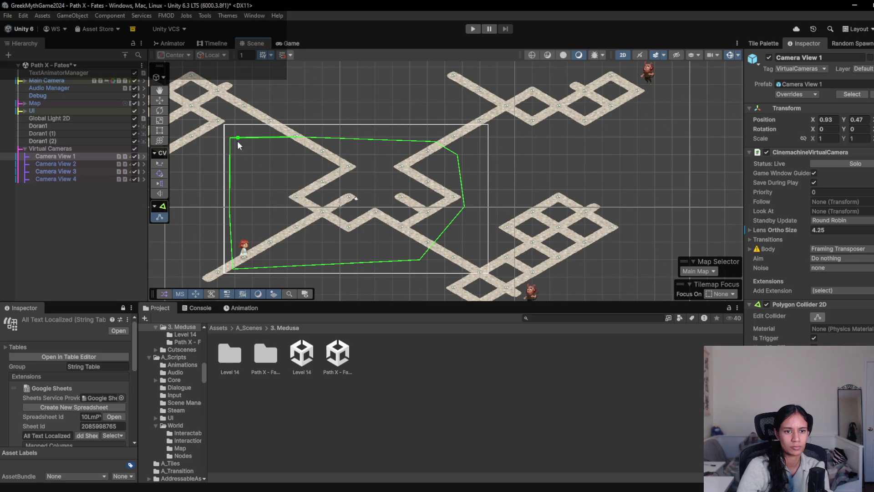
{"action": "left_click_drag", "start_coordinate": [298, 136], "coordinate": [311, 130]}
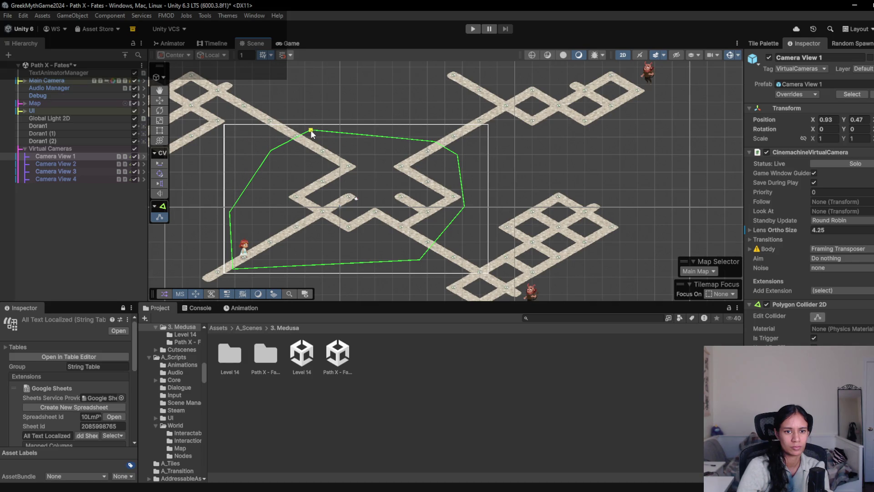
{"action": "mouse_move", "coordinate": [271, 151]}
{"action": "left_mouse_down"}
{"action": "mouse_move", "coordinate": [257, 146]}
{"action": "mouse_move", "coordinate": [291, 146]}
{"action": "left_mouse_up"}
{"action": "left_click", "coordinate": [470, 28]}
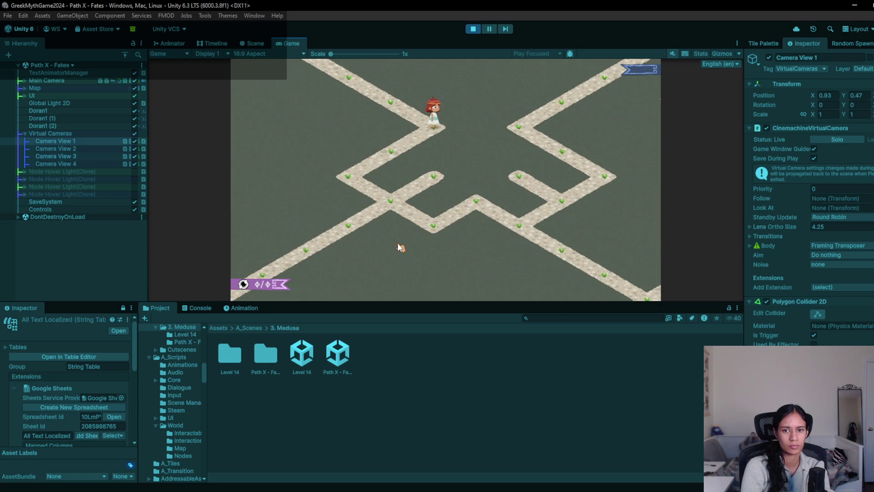
{"action": "left_click", "coordinate": [468, 31]}
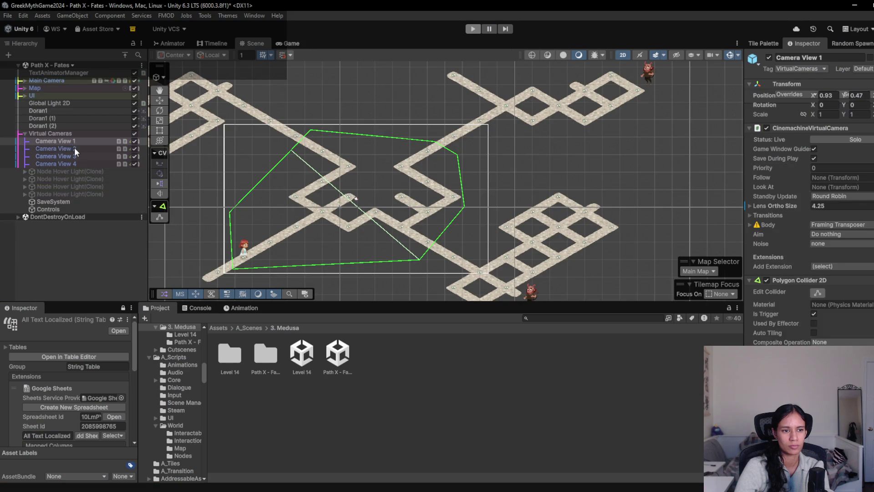
- Drag Camera View 1 right to X 2.47, run a short play test, and reopen the Tile Palette
{"action": "left_click", "coordinate": [74, 155]}
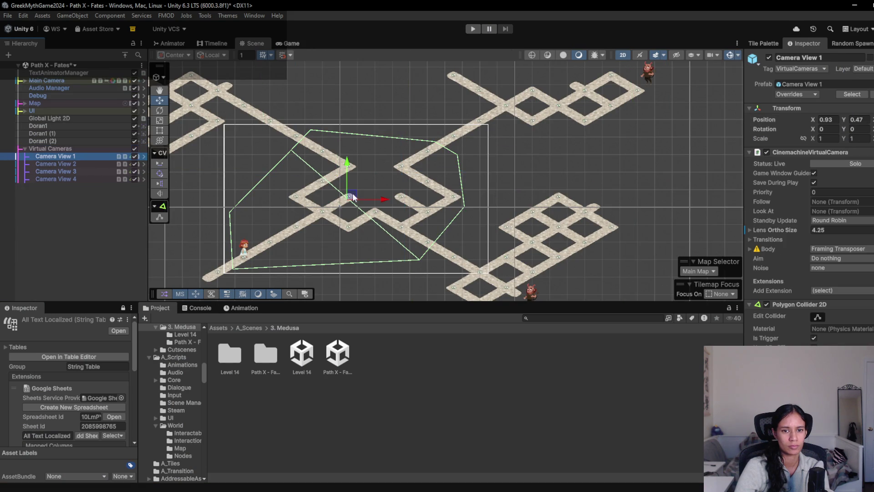
{"action": "left_click_drag", "start_coordinate": [393, 199], "coordinate": [412, 202]}
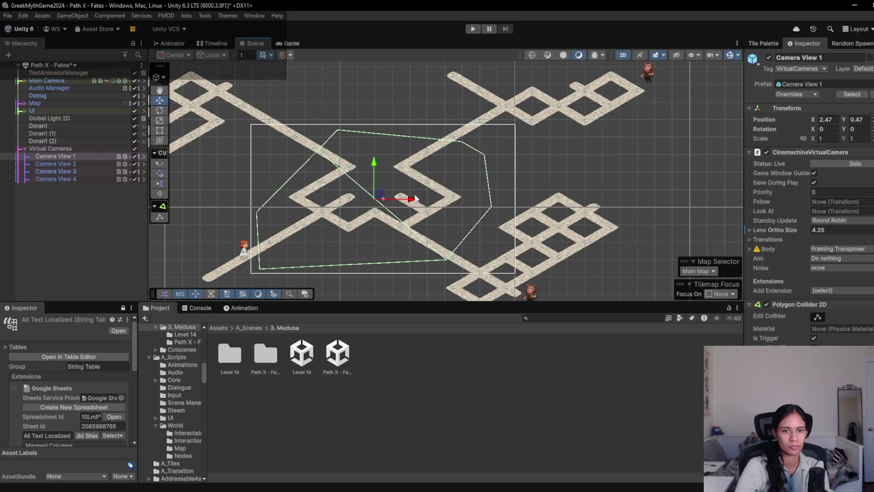
{"action": "left_click", "coordinate": [472, 29]}
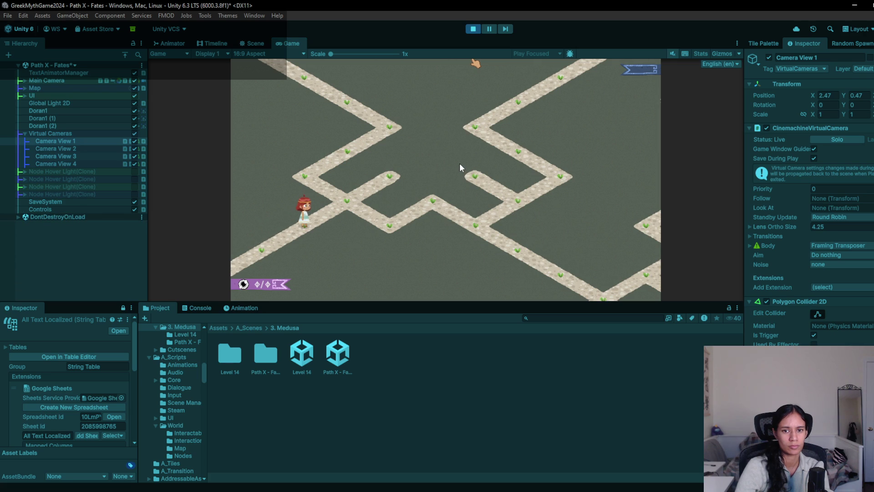
{"action": "left_click", "coordinate": [472, 30]}
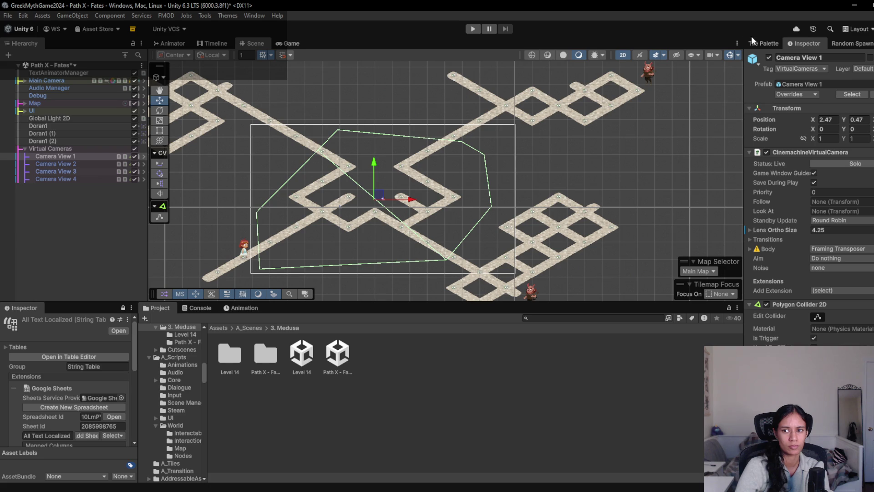
{"action": "left_click", "coordinate": [754, 40]}
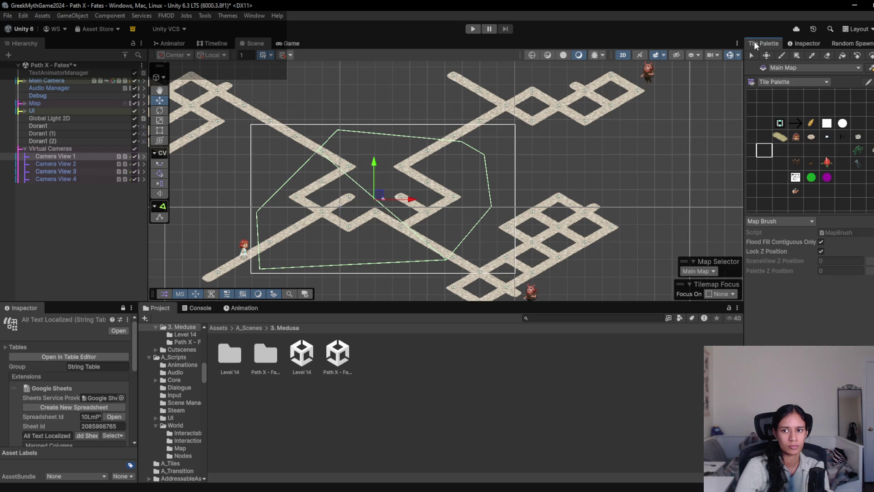
- Erase the diagonal road tiles and briefly play-test the path
{"action": "left_click", "coordinate": [827, 55]}
{"action": "mouse_move", "coordinate": [409, 233]}
{"action": "left_mouse_down"}
{"action": "mouse_move", "coordinate": [478, 273]}
{"action": "mouse_move", "coordinate": [483, 248]}
{"action": "mouse_move", "coordinate": [438, 221]}
{"action": "left_mouse_up"}
{"action": "left_click", "coordinate": [779, 150]}
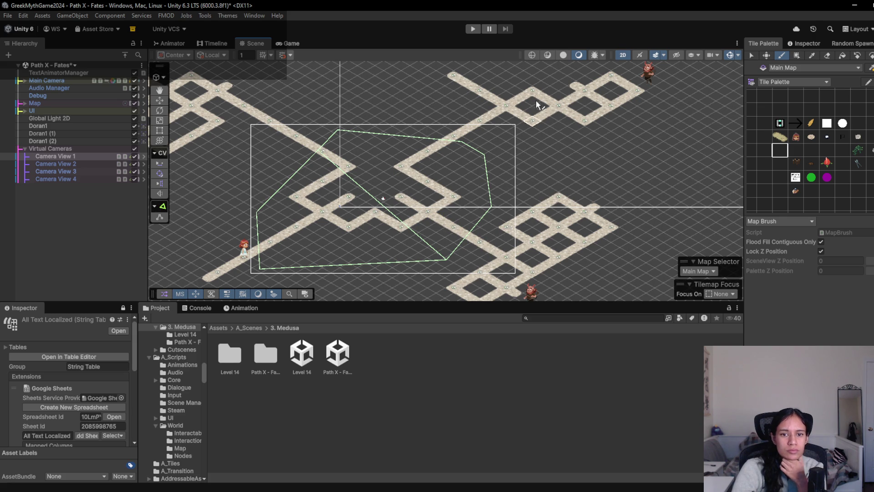
{"action": "left_click", "coordinate": [473, 29]}
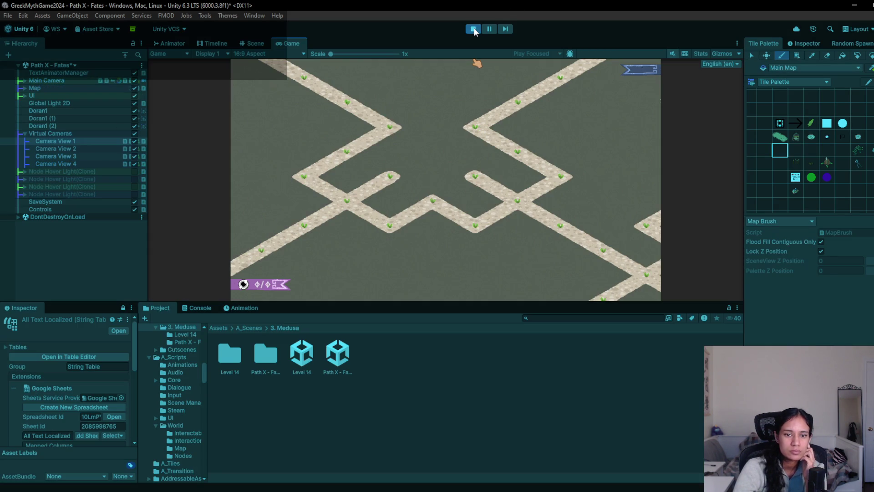
{"action": "left_click", "coordinate": [473, 29]}
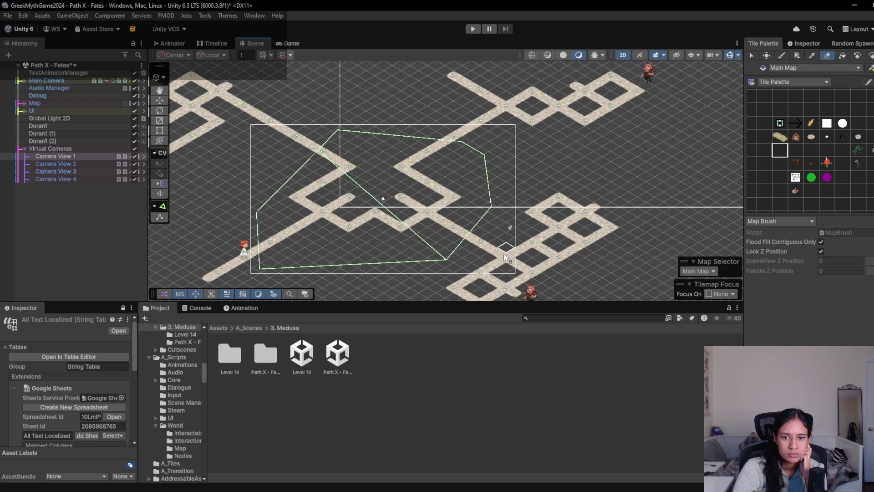
- Erase path tiles and a short stub near the lower-right grid, paint tiles closing another square, and test
{"action": "mouse_move", "coordinate": [497, 267]}
{"action": "left_mouse_down"}
{"action": "mouse_move", "coordinate": [448, 284]}
{"action": "mouse_move", "coordinate": [464, 295]}
{"action": "mouse_move", "coordinate": [480, 298]}
{"action": "mouse_move", "coordinate": [492, 279]}
{"action": "mouse_move", "coordinate": [416, 227]}
{"action": "left_mouse_up"}
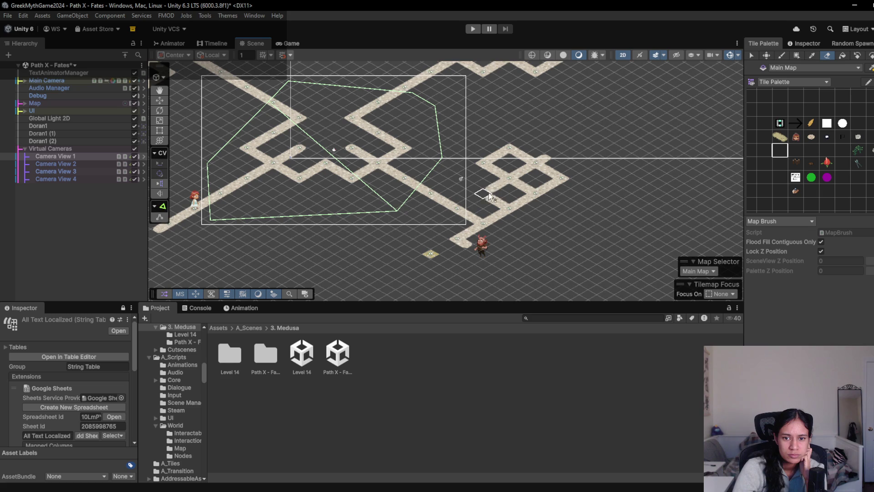
{"action": "left_click_drag", "start_coordinate": [499, 193], "coordinate": [500, 208]}
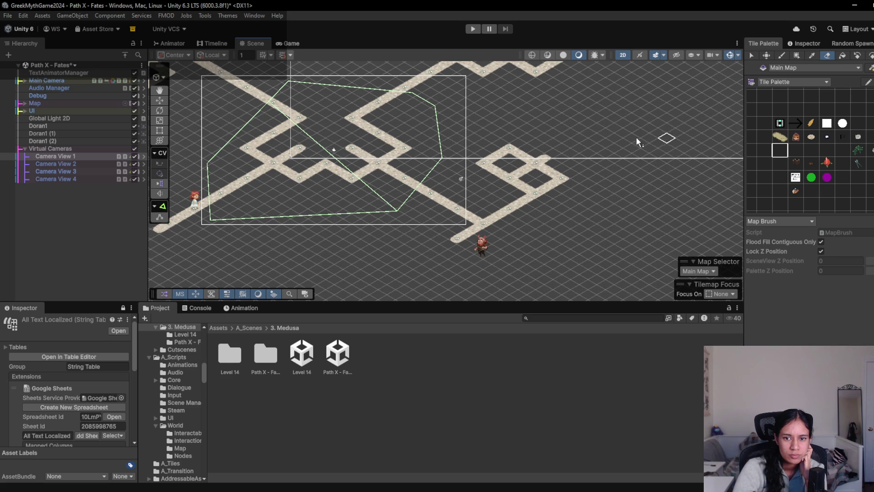
{"action": "left_click", "coordinate": [546, 161], "text": "ctrl"}
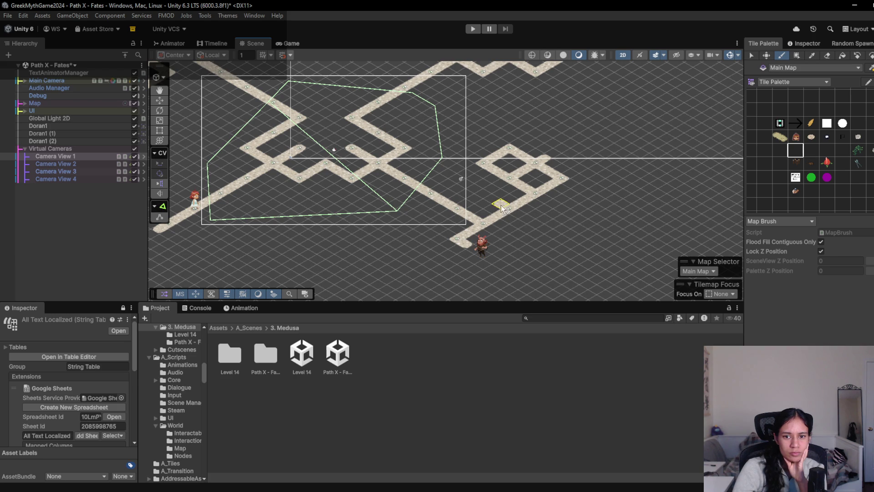
{"action": "left_click_drag", "start_coordinate": [487, 200], "coordinate": [503, 184]}
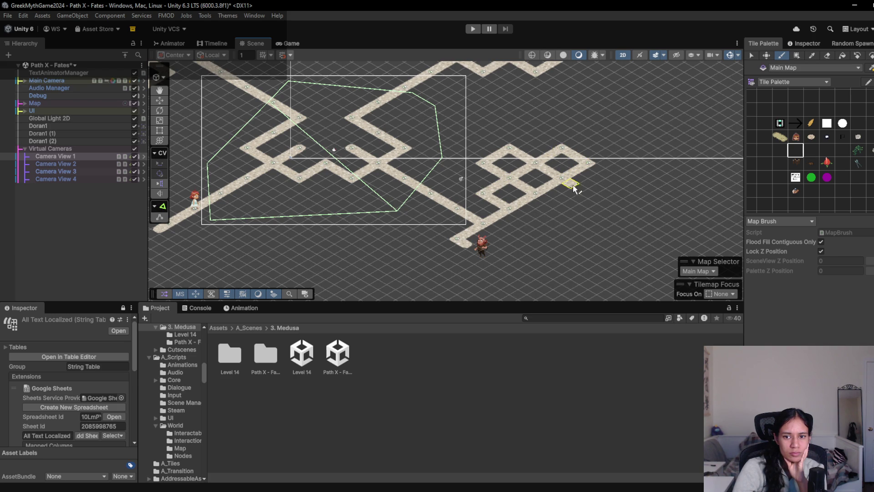
{"action": "left_click", "coordinate": [573, 203]}
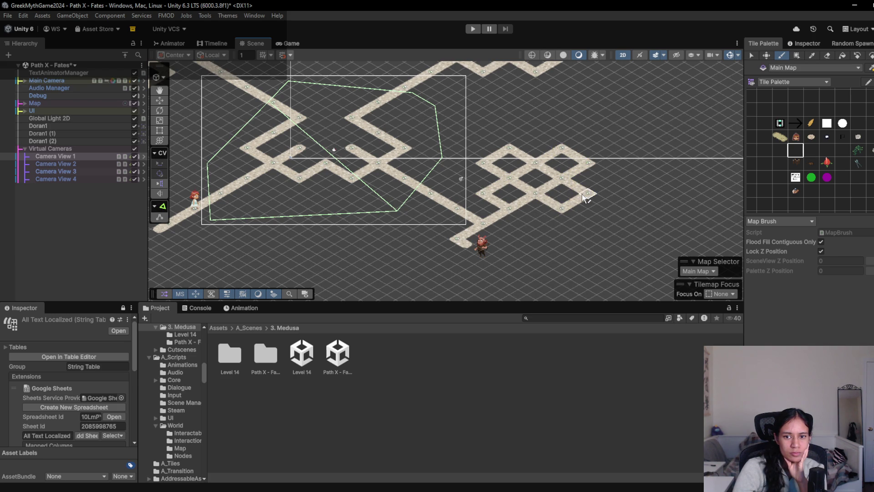
{"action": "left_click", "coordinate": [473, 29]}
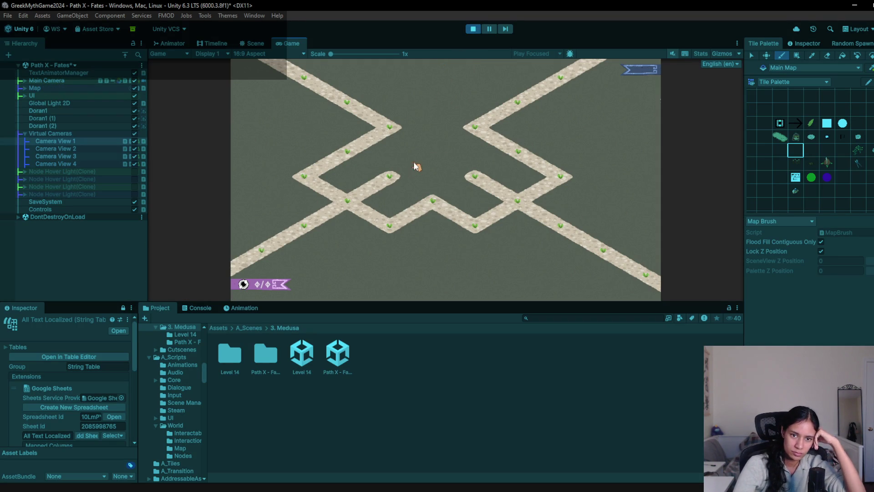
{"action": "left_click", "coordinate": [473, 29]}
- Place the character tile one node further up the lower path, erase the extra characters, and test
{"action": "scroll", "coordinate": [485, 205], "scroll_direction": "up", "scroll_amount": 3}
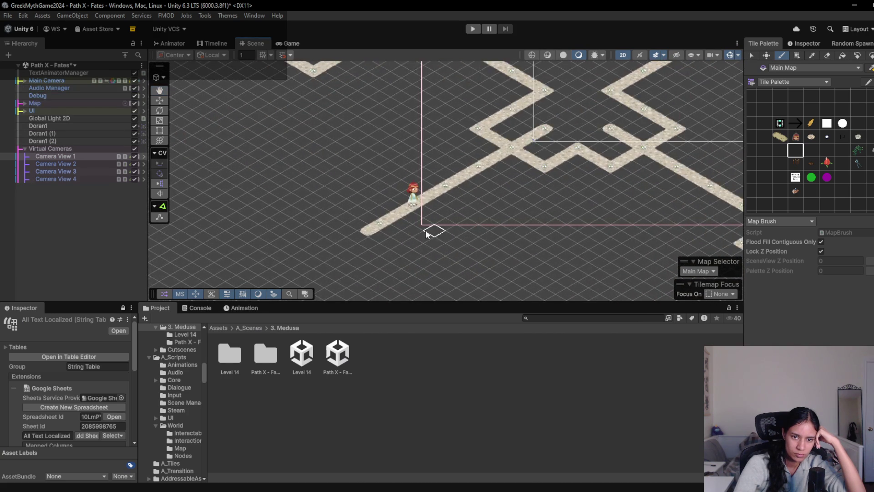
{"action": "left_click", "coordinate": [795, 137]}
{"action": "left_click", "coordinate": [465, 175]}
{"action": "left_click", "coordinate": [785, 152]}
{"action": "left_click", "coordinate": [827, 55]}
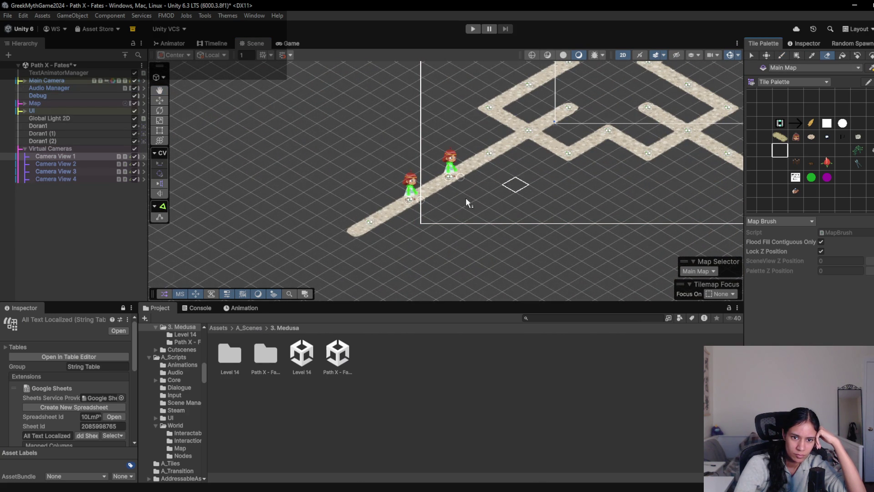
{"action": "left_click", "coordinate": [419, 201]}
{"action": "left_click", "coordinate": [475, 223], "text": "ctrl"}
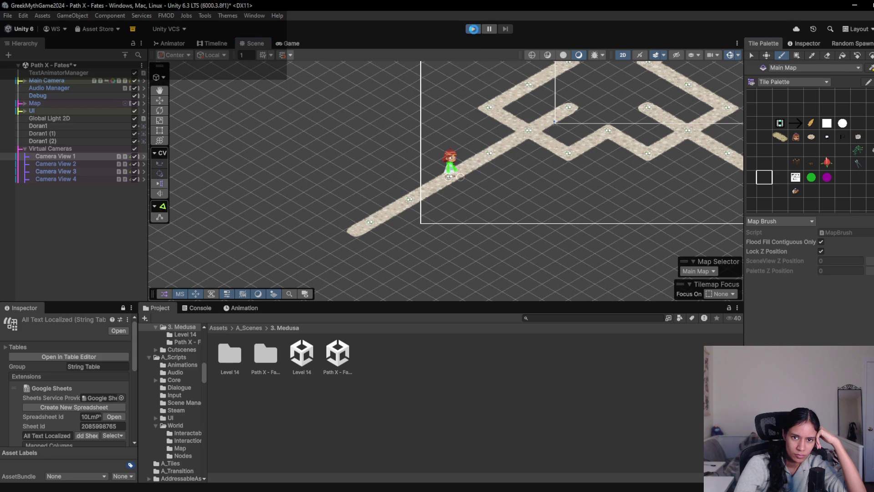
{"action": "left_click", "coordinate": [473, 29]}
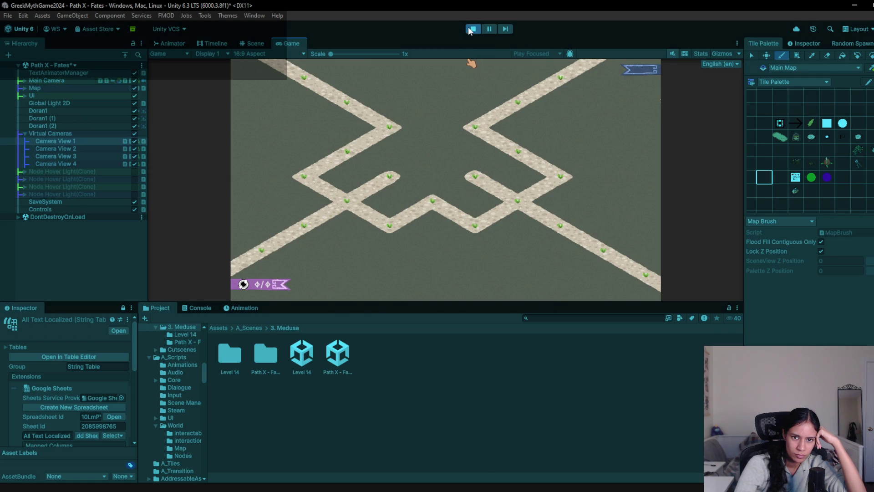
{"action": "left_click", "coordinate": [471, 29]}
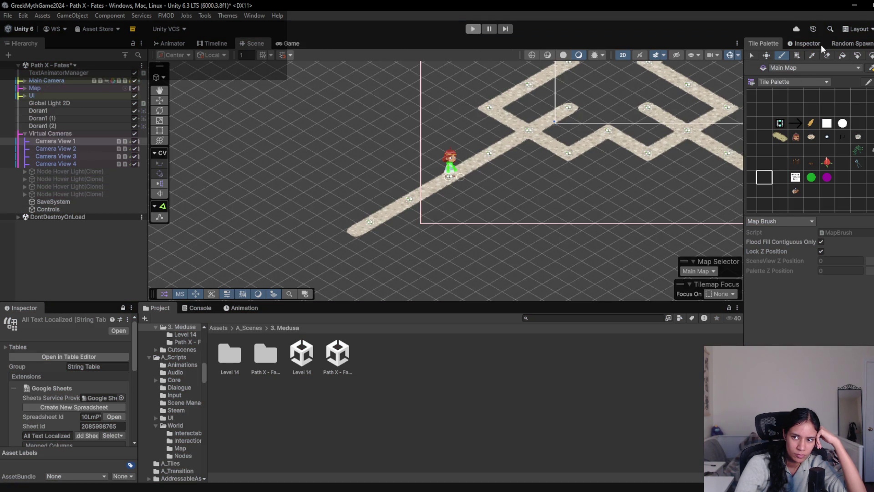
- Select Sophia under Map > Grid > Main Map and switch her Entrance Direction to South West
{"action": "left_click", "coordinate": [814, 44]}
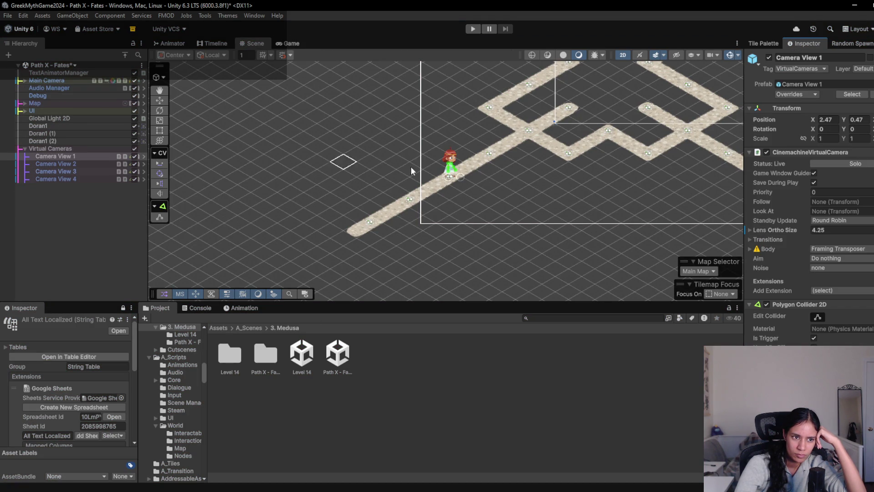
{"action": "left_click", "coordinate": [25, 103]}
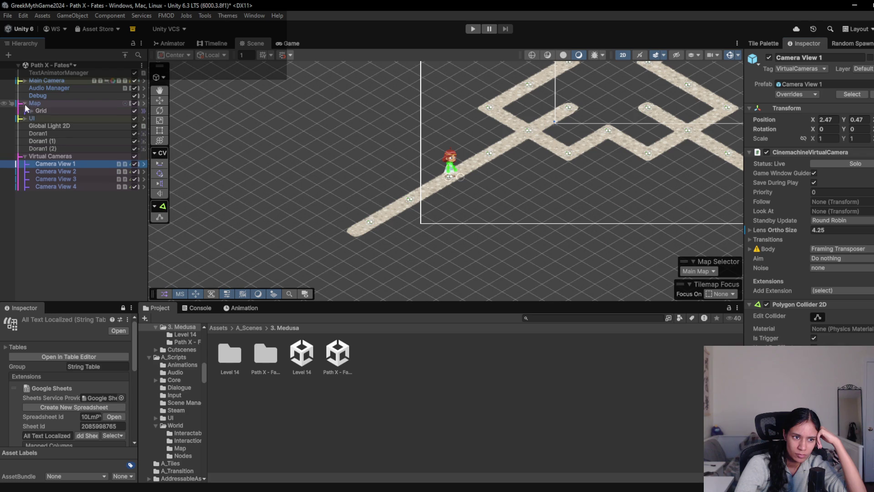
{"action": "left_click", "coordinate": [31, 110]}
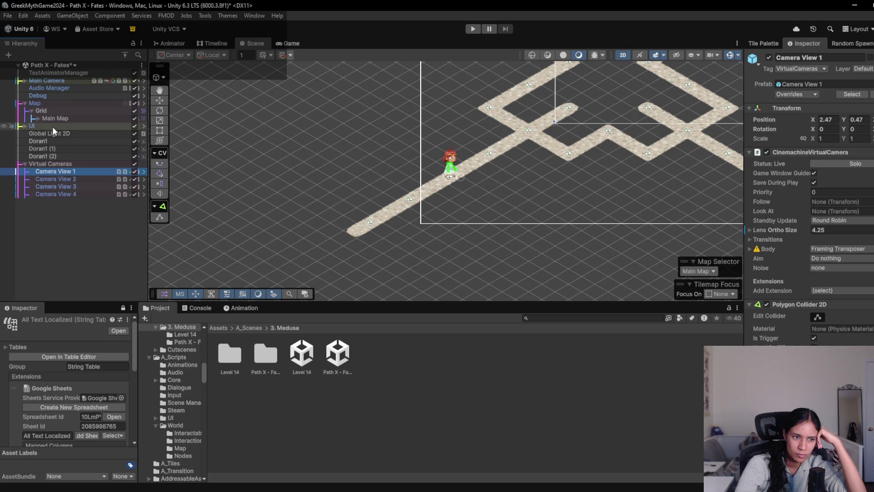
{"action": "left_click", "coordinate": [38, 118]}
{"action": "scroll", "coordinate": [91, 192], "scroll_direction": "down", "scroll_amount": 10}
{"action": "left_click", "coordinate": [94, 207]}
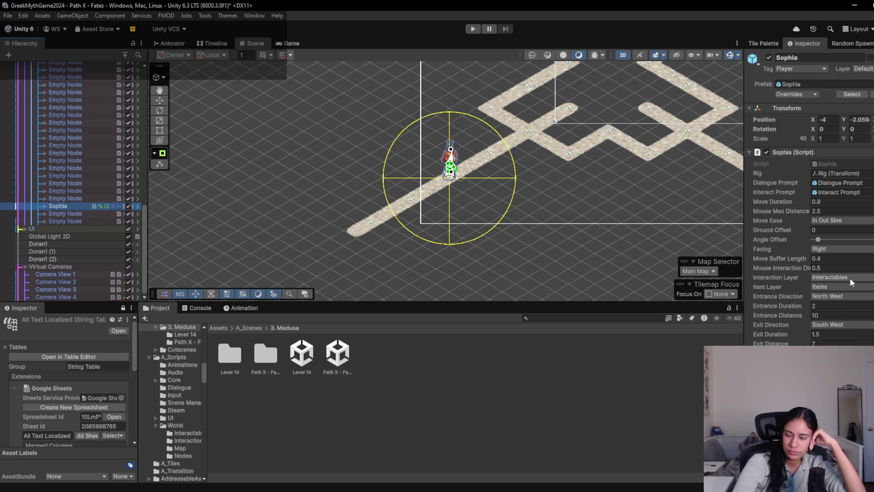
{"action": "left_click", "coordinate": [841, 294]}
{"action": "left_click", "coordinate": [838, 334]}
- Play-test by walking Sophia across the junction and path nodes into the next area, then stop
{"action": "left_click", "coordinate": [473, 28]}
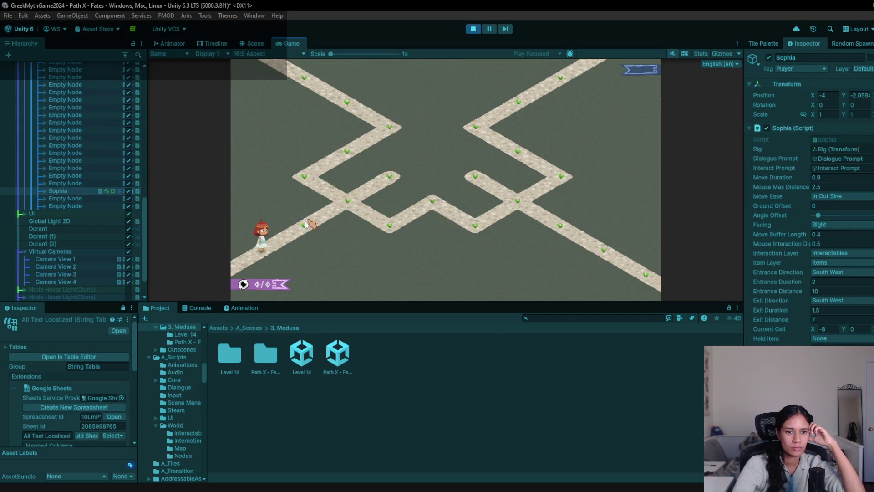
{"action": "left_click", "coordinate": [295, 177]}
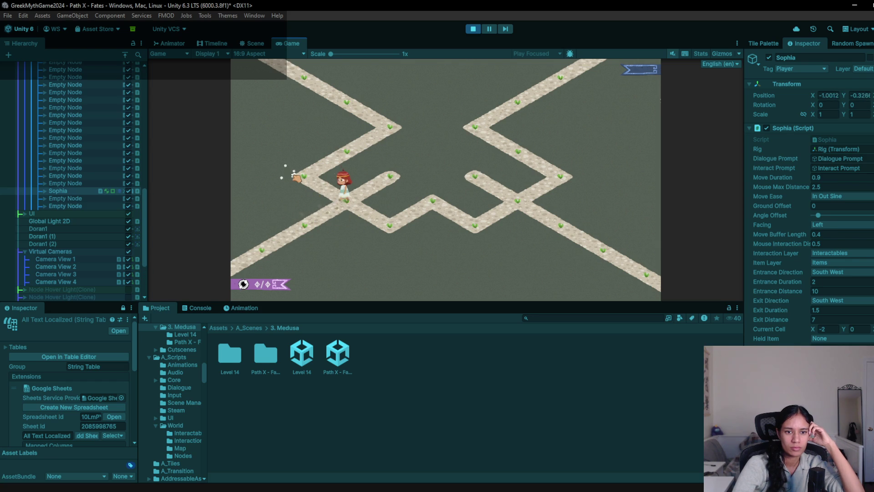
{"action": "left_click", "coordinate": [390, 127]}
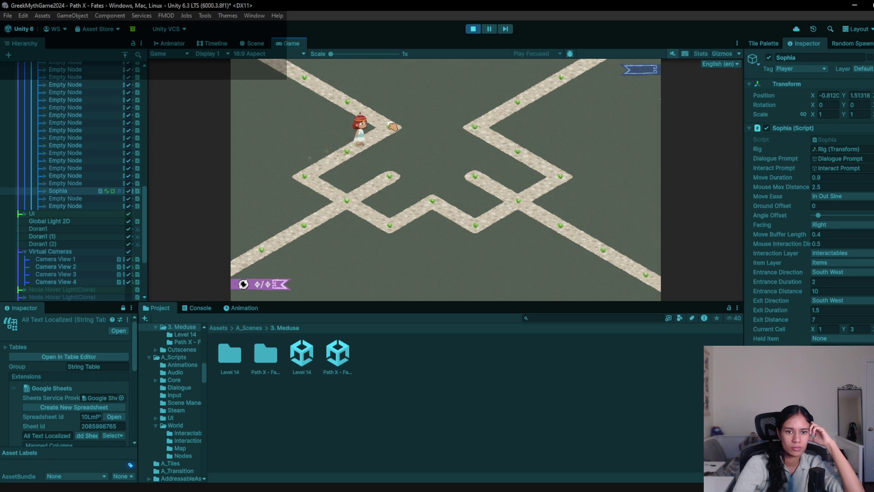
{"action": "left_click", "coordinate": [303, 81]}
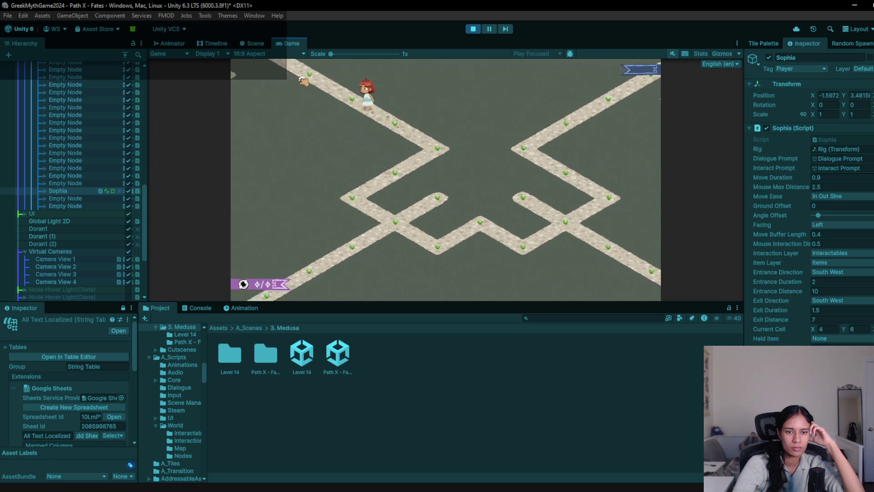
{"action": "left_click", "coordinate": [618, 222]}
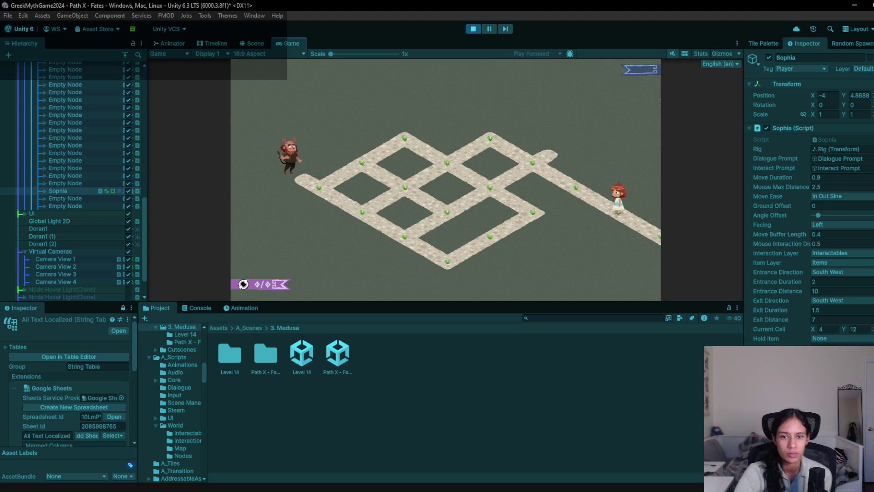
{"action": "left_click", "coordinate": [472, 29]}
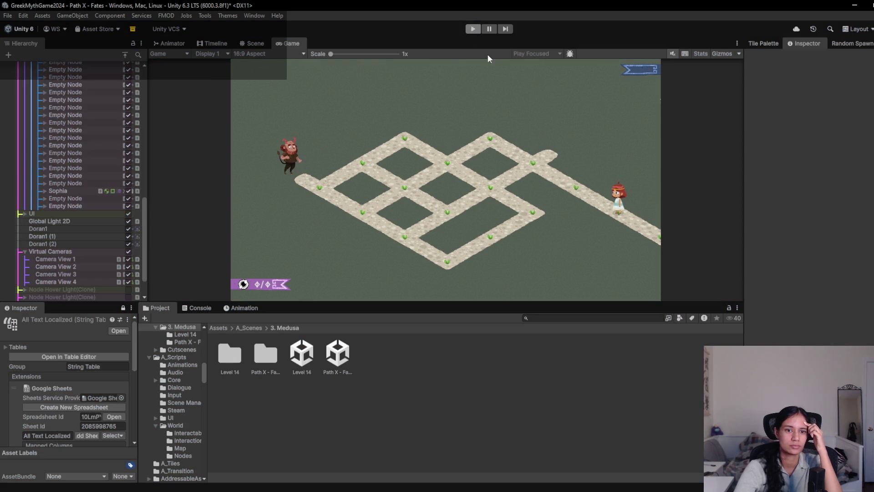
{"action": "scroll", "coordinate": [524, 158], "scroll_direction": "down", "scroll_amount": 5}
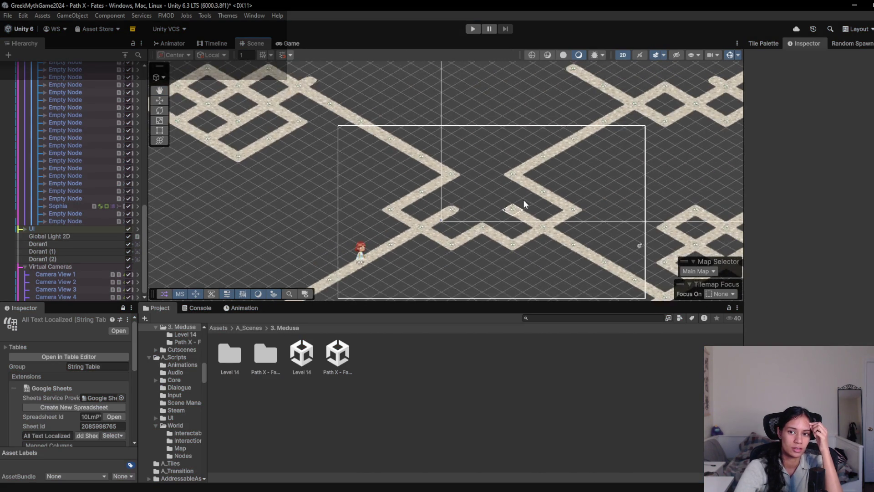
- Run another short play test of the paths, then bring up the Main Map Tile Palette
{"action": "left_click", "coordinate": [467, 30]}
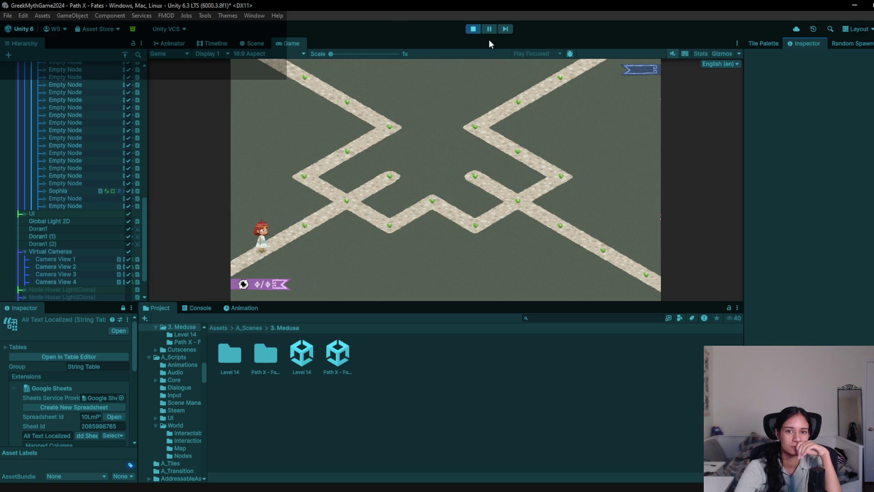
{"action": "left_click", "coordinate": [468, 31]}
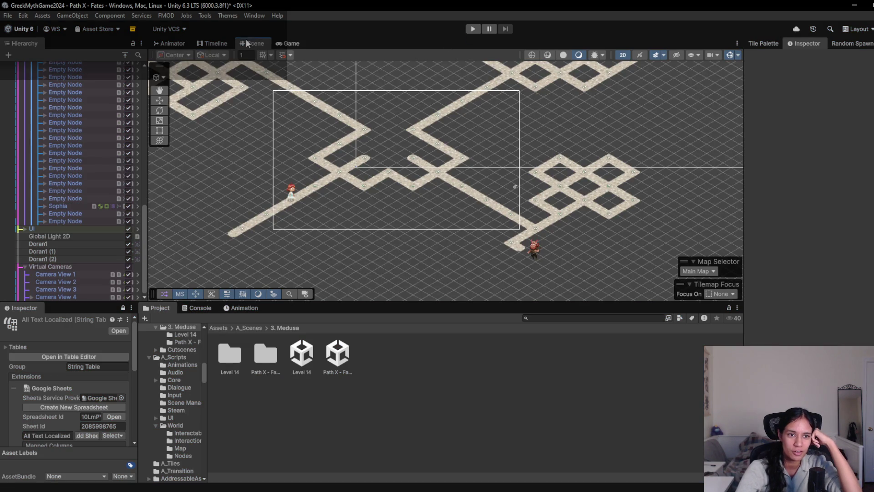
{"action": "scroll", "coordinate": [423, 190], "scroll_direction": "up", "scroll_amount": 3}
{"action": "left_click", "coordinate": [765, 43]}
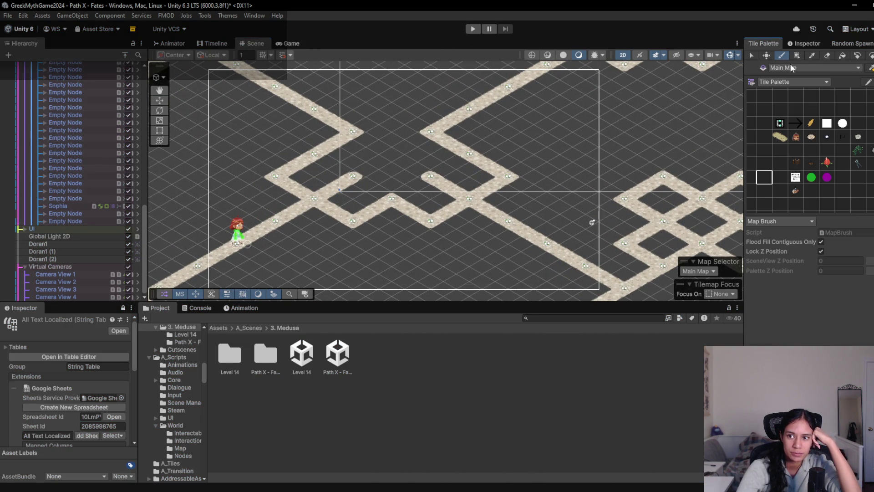
- Erase the short path stubs and repaint two path tiles back into the zigzag
{"action": "left_click", "coordinate": [827, 55]}
{"action": "left_click_drag", "start_coordinate": [440, 178], "coordinate": [455, 191]}
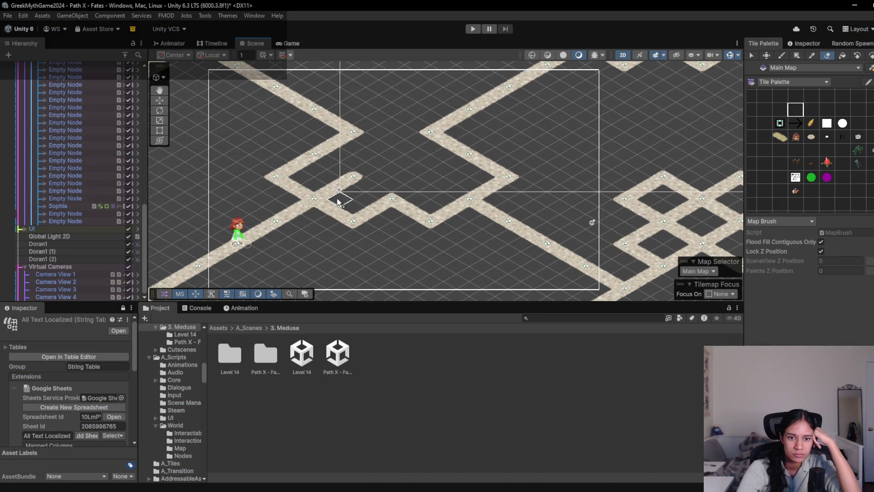
{"action": "left_click", "coordinate": [353, 182]}
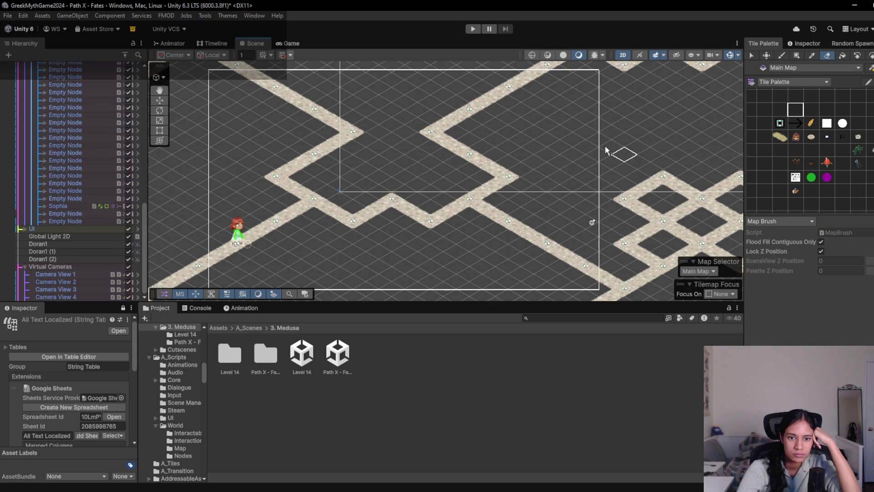
{"action": "left_click", "coordinate": [778, 163]}
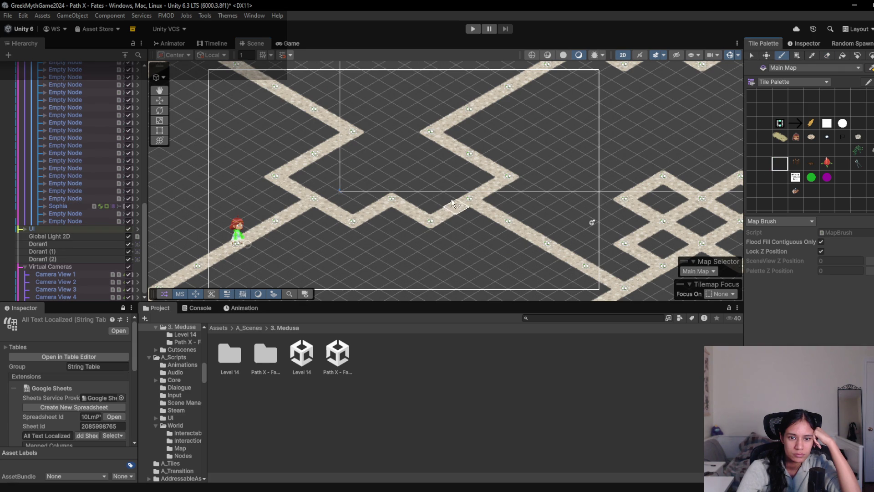
{"action": "left_click", "coordinate": [353, 177]}
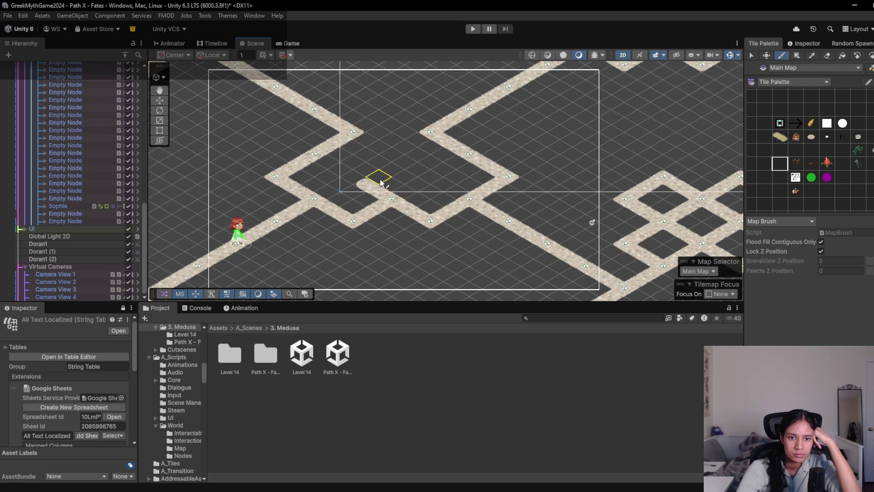
{"action": "left_click", "coordinate": [394, 160]}
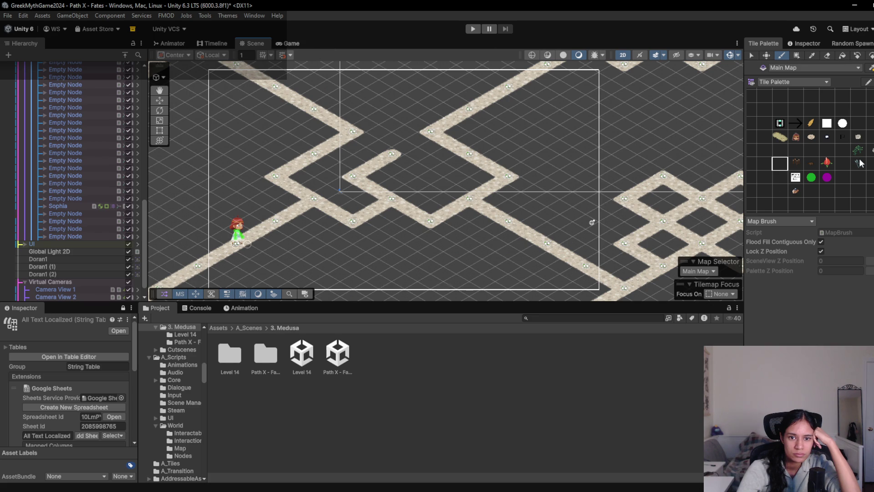
{"action": "left_click", "coordinate": [806, 45]}
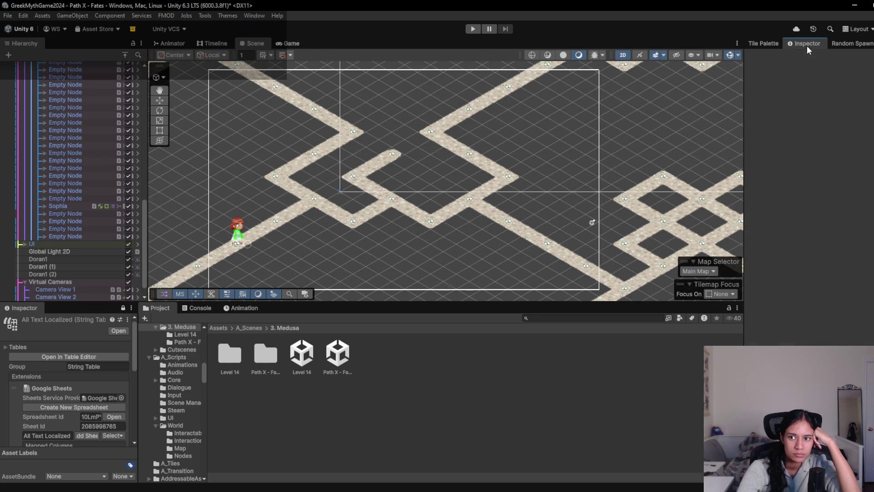
{"action": "left_click", "coordinate": [756, 42]}
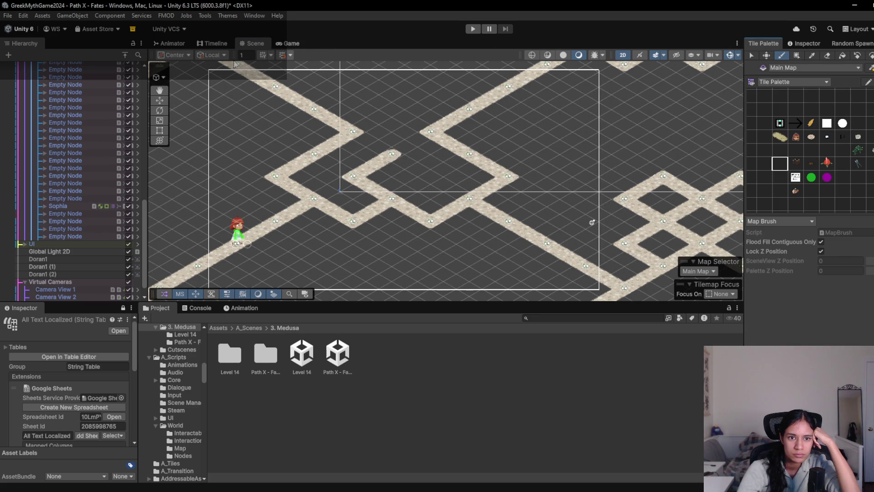
- Erase the remaining short branch inside the zigzag, checking the result in the Game view
{"action": "left_click", "coordinate": [287, 44]}
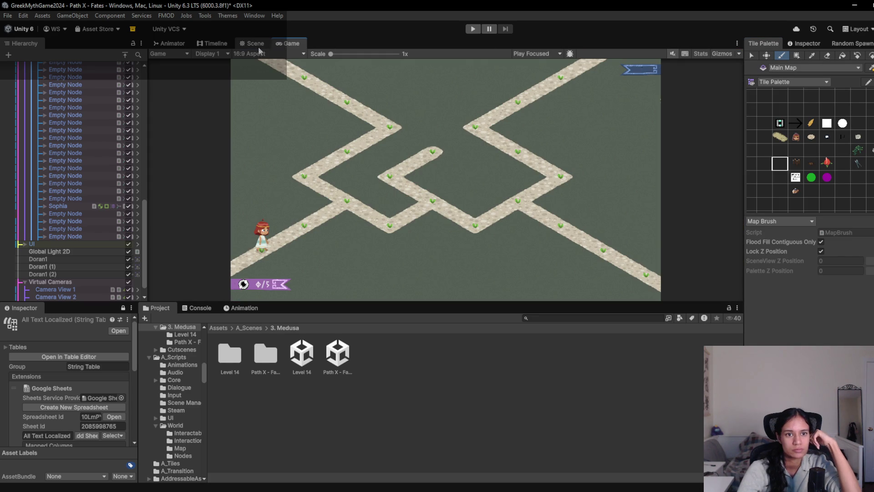
{"action": "left_click", "coordinate": [252, 43]}
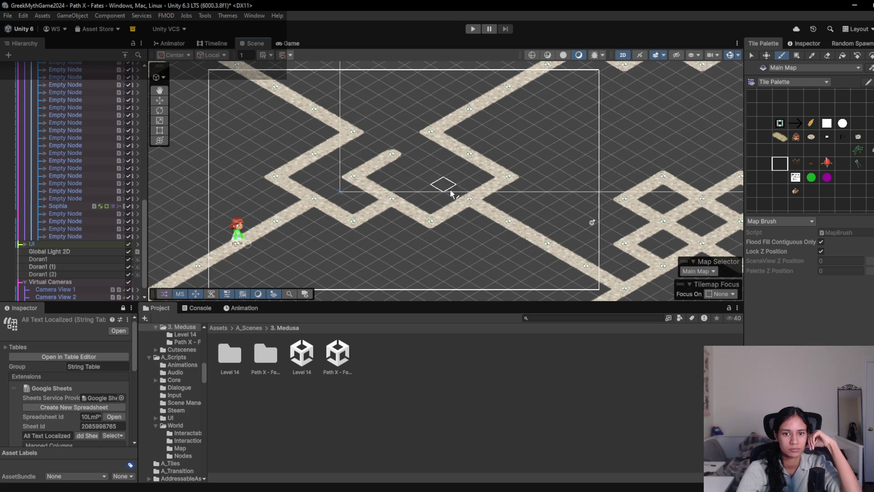
{"action": "left_click", "coordinate": [827, 55]}
{"action": "left_click_drag", "start_coordinate": [396, 151], "coordinate": [362, 181]}
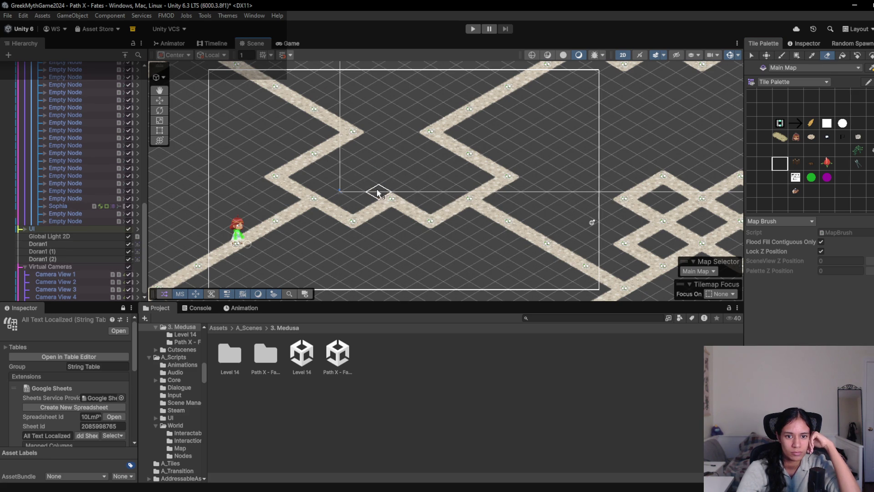
{"action": "left_click", "coordinate": [287, 42]}
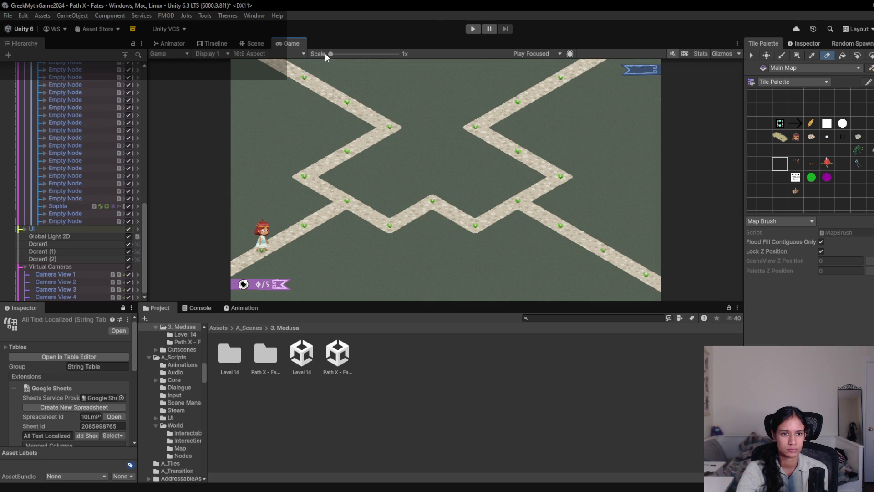
{"action": "left_click", "coordinate": [253, 42]}
- Paint path tiles joining the road plus a strip on the right, previewing in Game view
{"action": "scroll", "coordinate": [431, 205], "scroll_direction": "up", "scroll_amount": 3}
{"action": "left_click", "coordinate": [795, 150]}
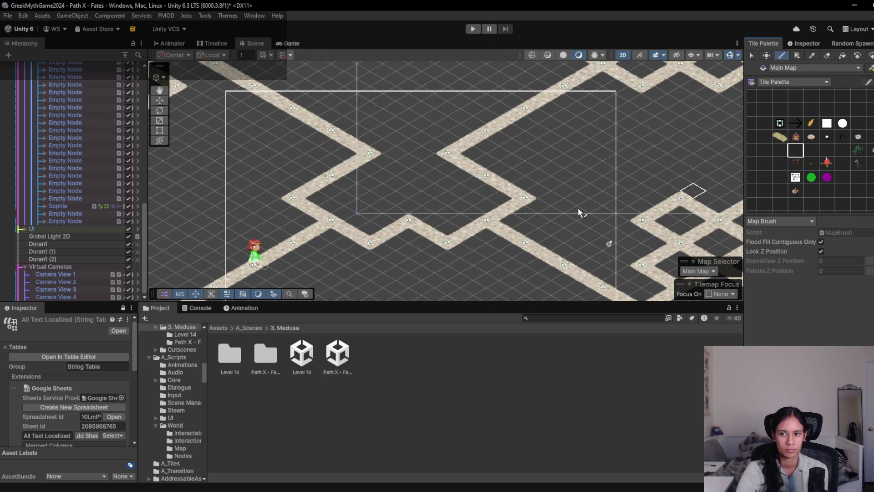
{"action": "left_click", "coordinate": [383, 198]}
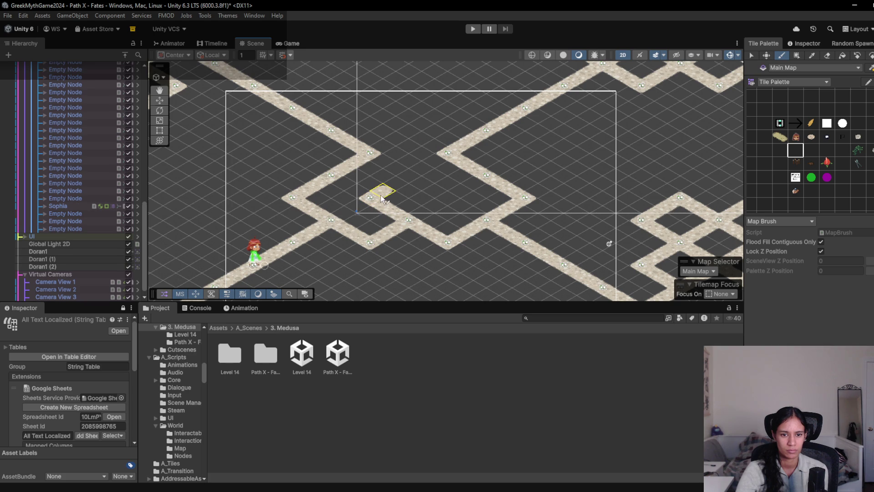
{"action": "left_click", "coordinate": [405, 182]}
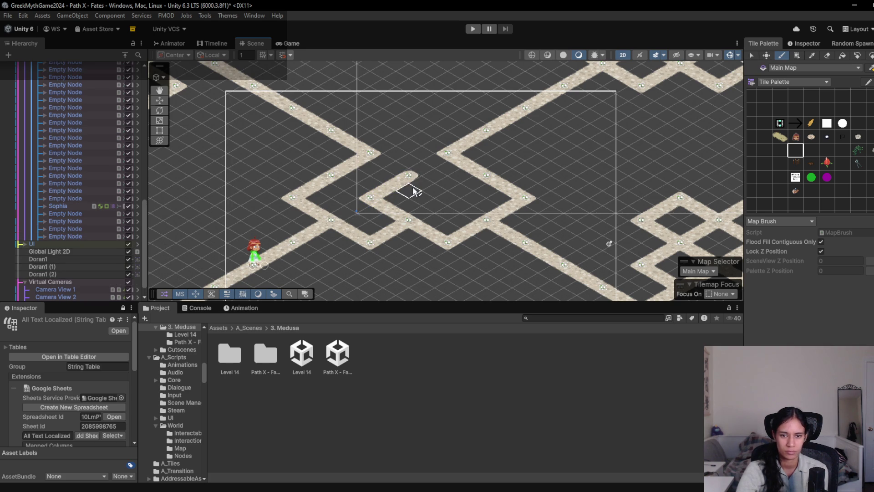
{"action": "left_click_drag", "start_coordinate": [442, 201], "coordinate": [474, 220]}
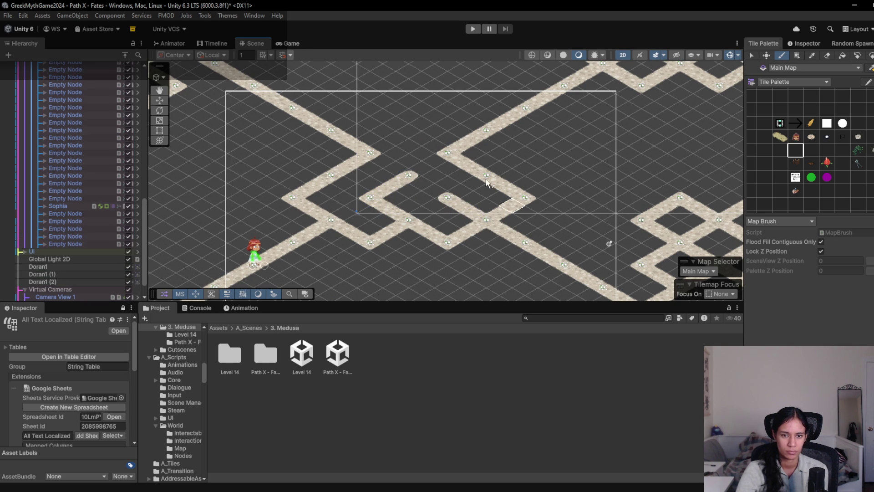
{"action": "left_click", "coordinate": [292, 43]}
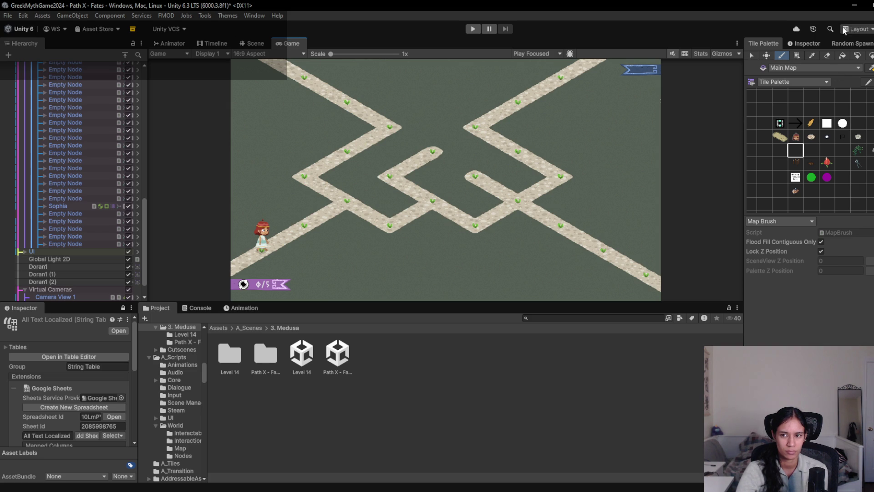
{"action": "left_click", "coordinate": [262, 43]}
- Erase the path tiles of the inner stub in the central path
{"action": "left_click", "coordinate": [813, 108]}
{"action": "left_click", "coordinate": [826, 55]}
{"action": "mouse_move", "coordinate": [380, 191]}
{"action": "left_mouse_down"}
{"action": "mouse_move", "coordinate": [371, 197]}
{"action": "mouse_move", "coordinate": [396, 211]}
{"action": "mouse_move", "coordinate": [455, 203]}
{"action": "left_mouse_up"}
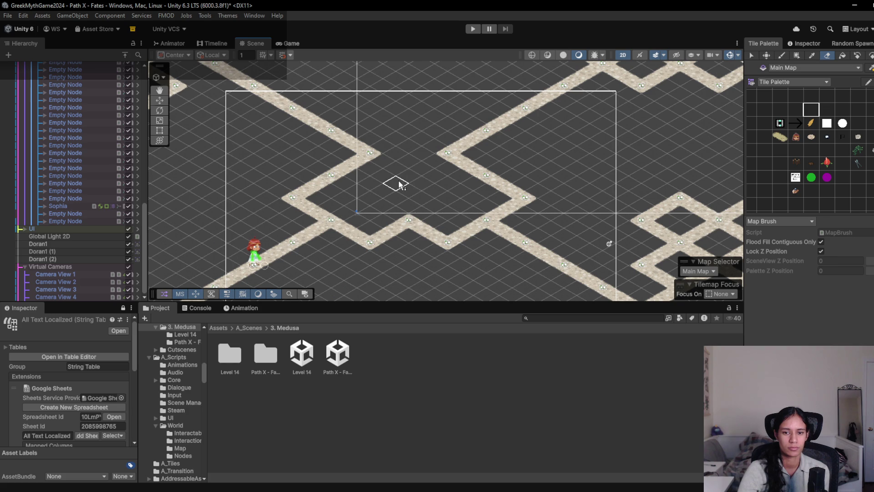
- Paint tiles into the gap and close both loops, then erase loop sides into zigzags
{"action": "left_click", "coordinate": [811, 151]}
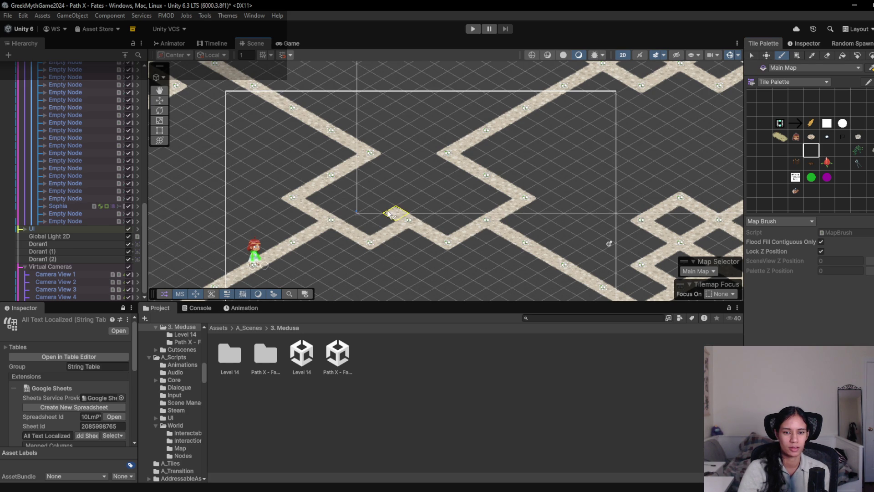
{"action": "left_click", "coordinate": [372, 204]}
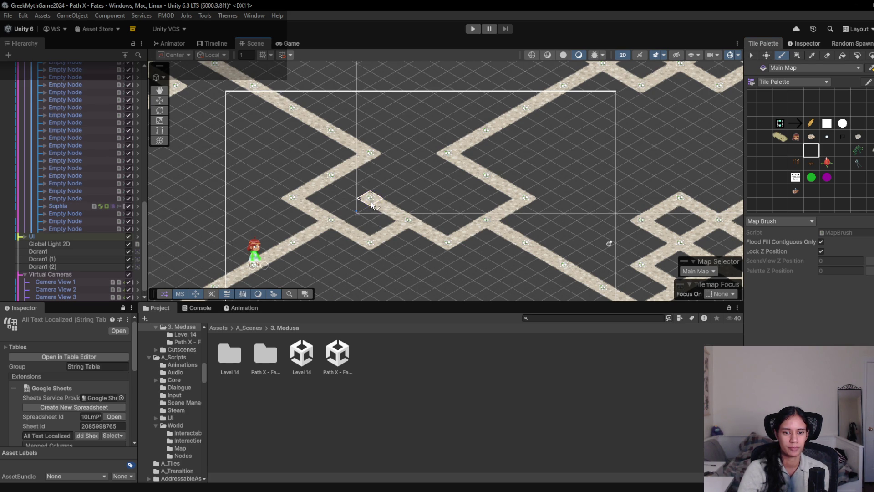
{"action": "left_click", "coordinate": [403, 183]}
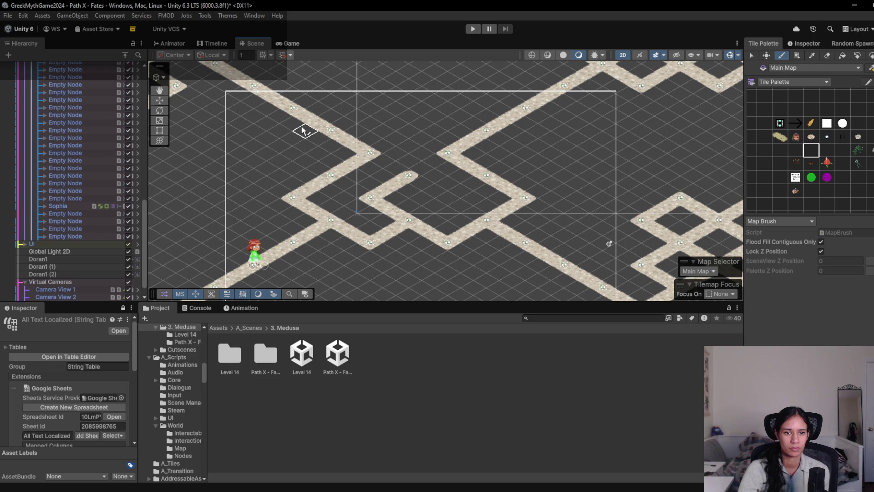
{"action": "left_click", "coordinate": [304, 145]}
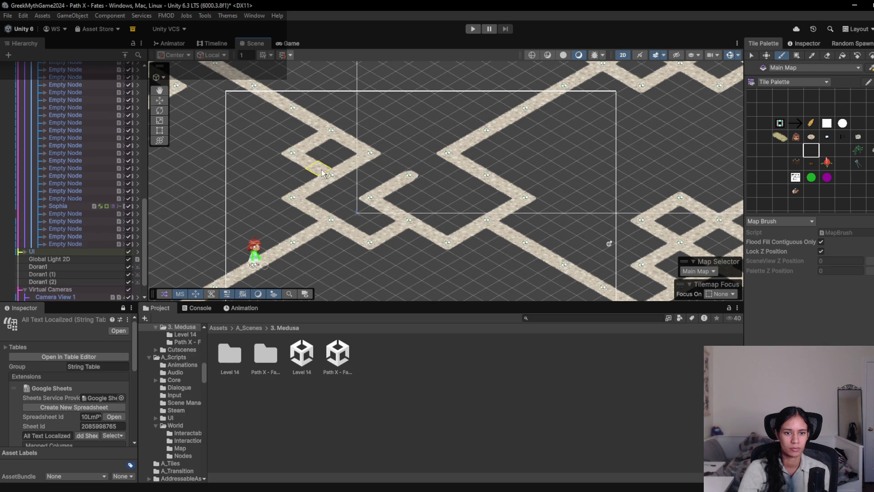
{"action": "mouse_move", "coordinate": [501, 142]}
{"action": "left_mouse_down"}
{"action": "mouse_move", "coordinate": [512, 156]}
{"action": "mouse_move", "coordinate": [502, 174]}
{"action": "left_mouse_up"}
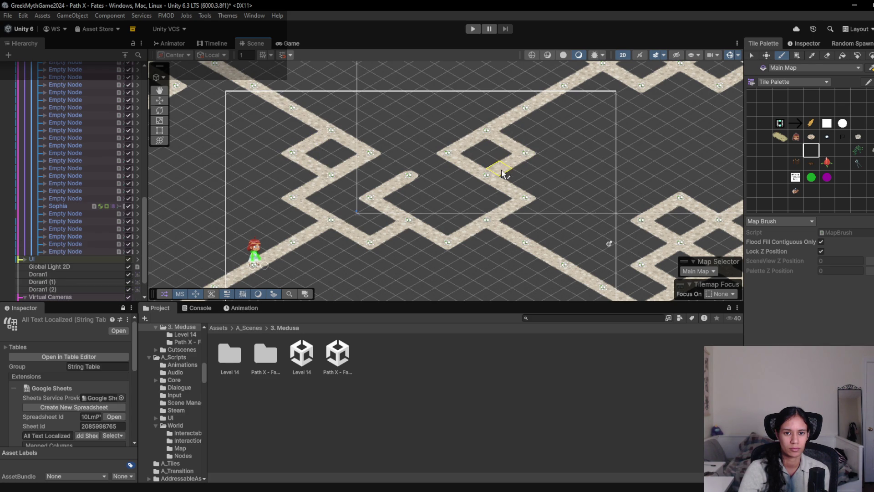
{"action": "left_click", "coordinate": [828, 55]}
{"action": "left_click", "coordinate": [473, 143]}
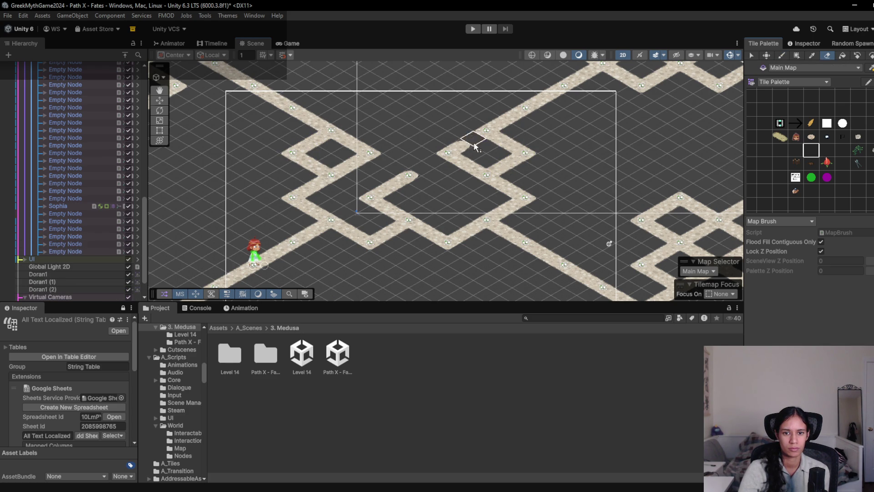
{"action": "mouse_move", "coordinate": [333, 165]}
{"action": "left_mouse_down"}
{"action": "mouse_move", "coordinate": [359, 152]}
{"action": "mouse_move", "coordinate": [347, 170]}
{"action": "left_mouse_up"}
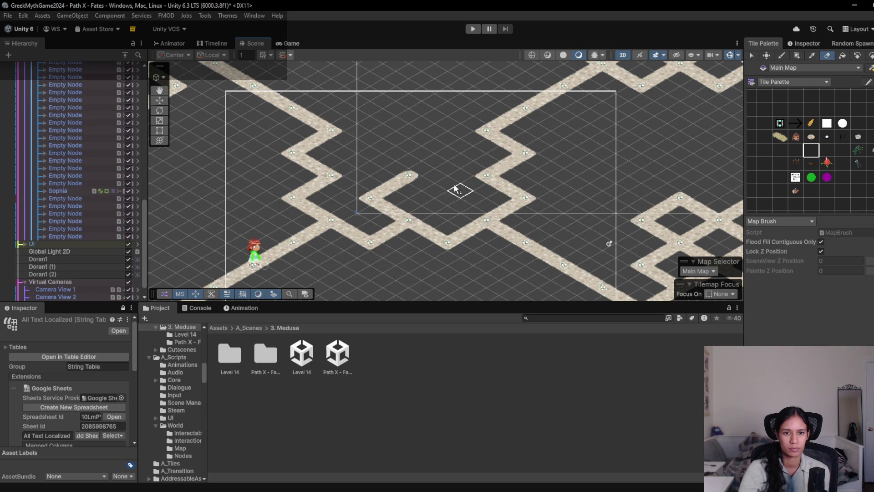
{"action": "left_click", "coordinate": [288, 44]}
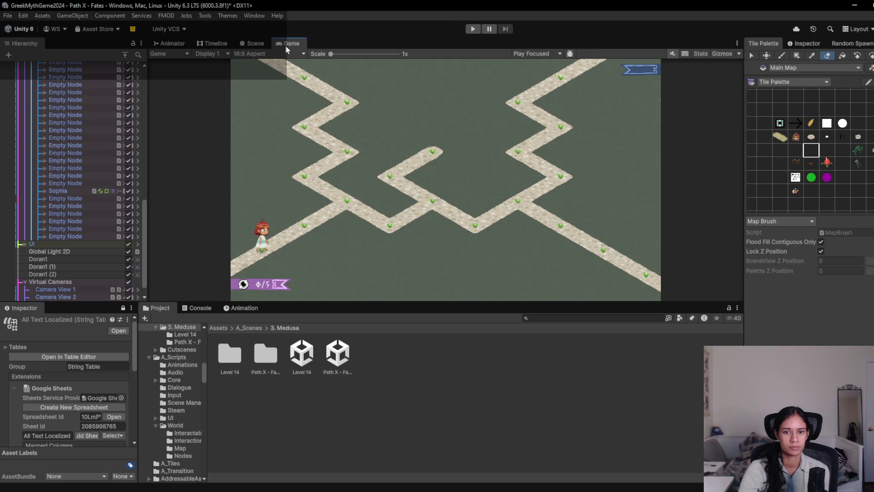
{"action": "left_click", "coordinate": [246, 43]}
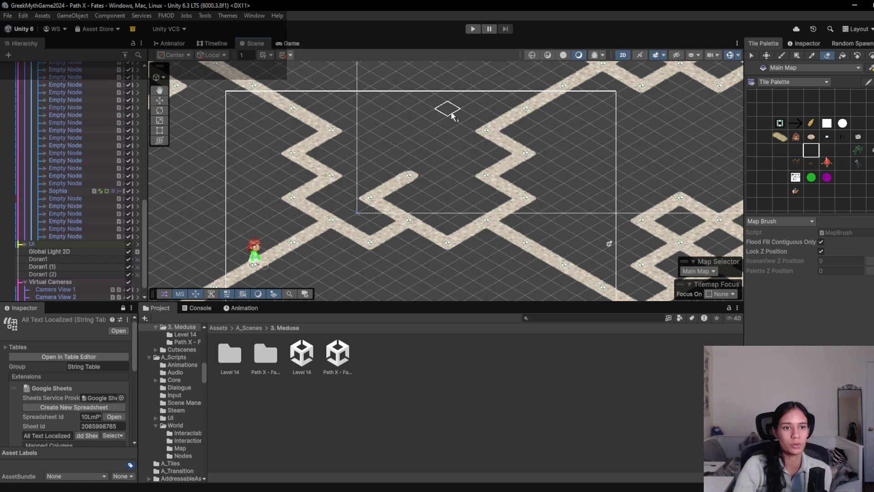
- Zoom out over the whole map, then run and stop a play test
{"action": "scroll", "coordinate": [368, 180], "scroll_direction": "down", "scroll_amount": 1}
{"action": "scroll", "coordinate": [368, 180], "scroll_direction": "down", "scroll_amount": 3}
{"action": "left_click_drag", "start_coordinate": [292, 133], "coordinate": [390, 179]}
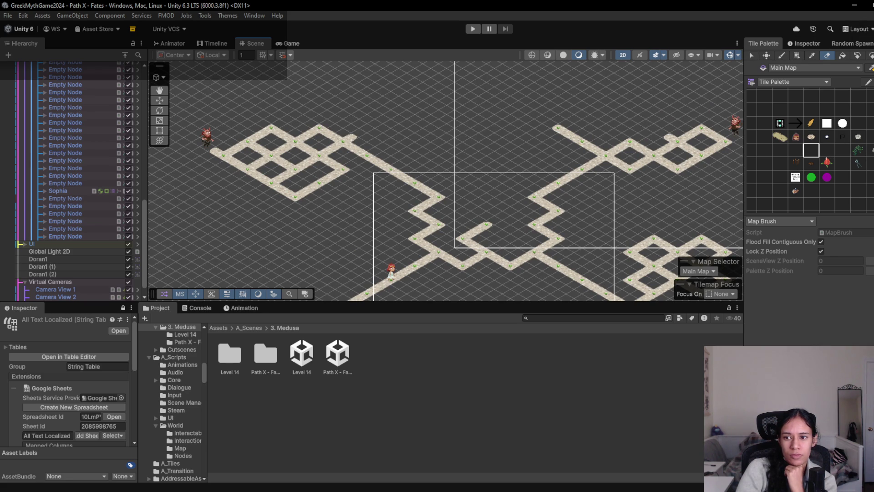
{"action": "mouse_move", "coordinate": [539, 195]}
{"action": "left_mouse_down"}
{"action": "mouse_move", "coordinate": [445, 161]}
{"action": "mouse_move", "coordinate": [462, 186]}
{"action": "left_mouse_up"}
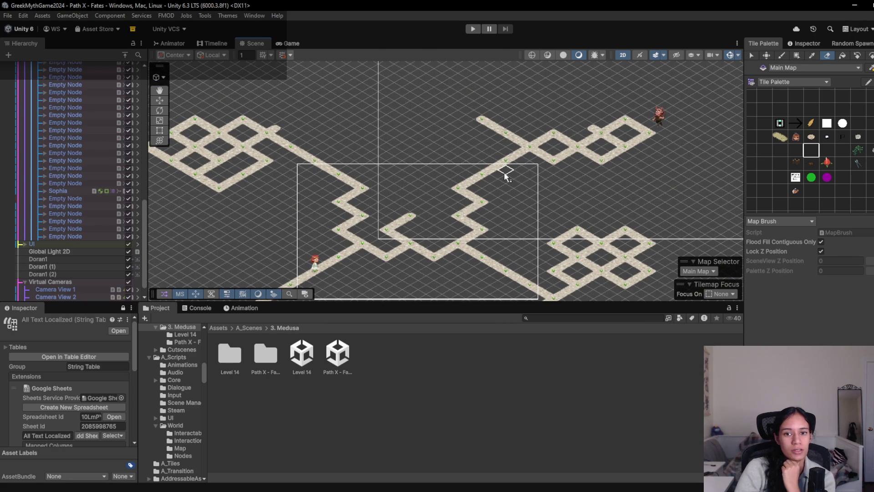
{"action": "left_click", "coordinate": [470, 29]}
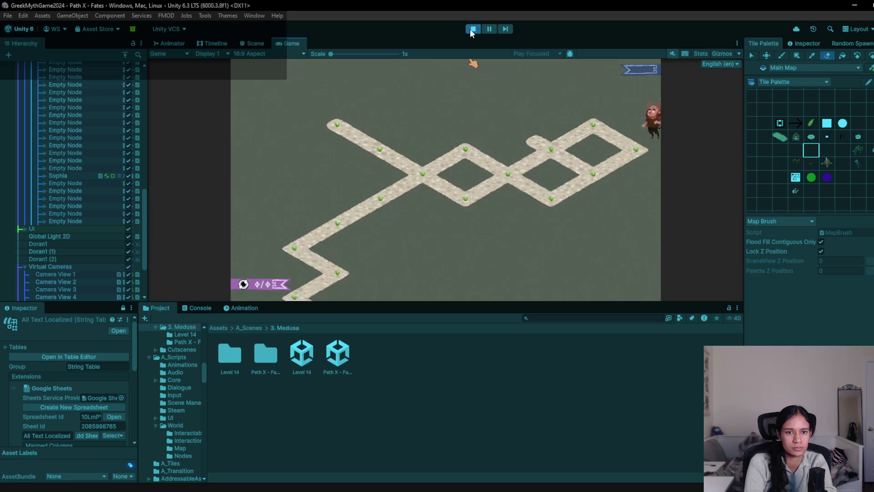
{"action": "left_click", "coordinate": [472, 29]}
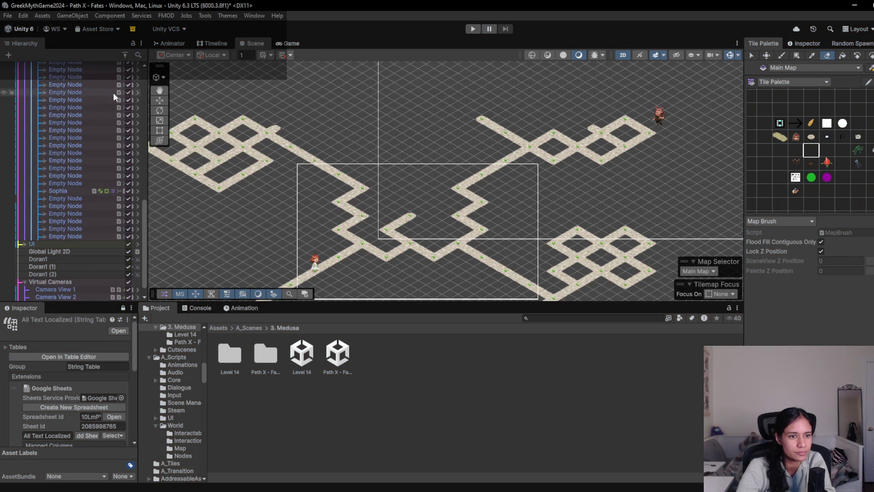
{"action": "left_click", "coordinate": [124, 54]}
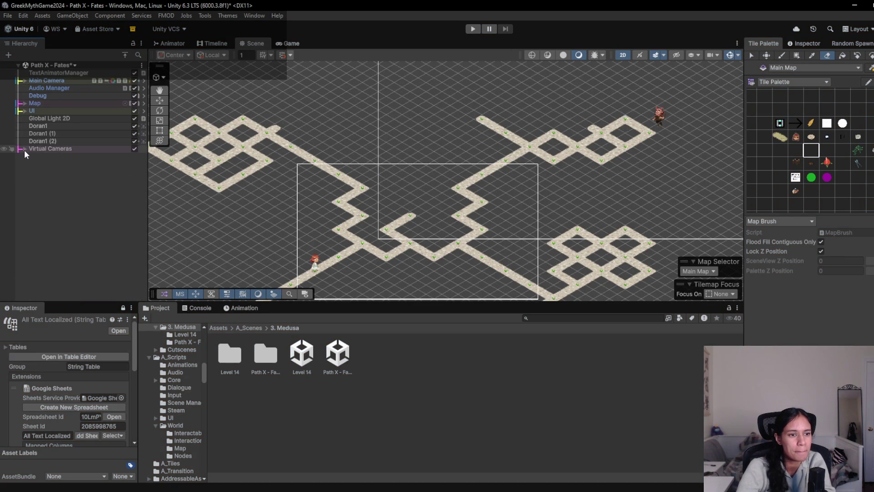
- Expand Virtual Cameras and select all four camera views to frame their confiner bounds
{"action": "left_click", "coordinate": [24, 149]}
{"action": "left_click", "coordinate": [72, 157]}
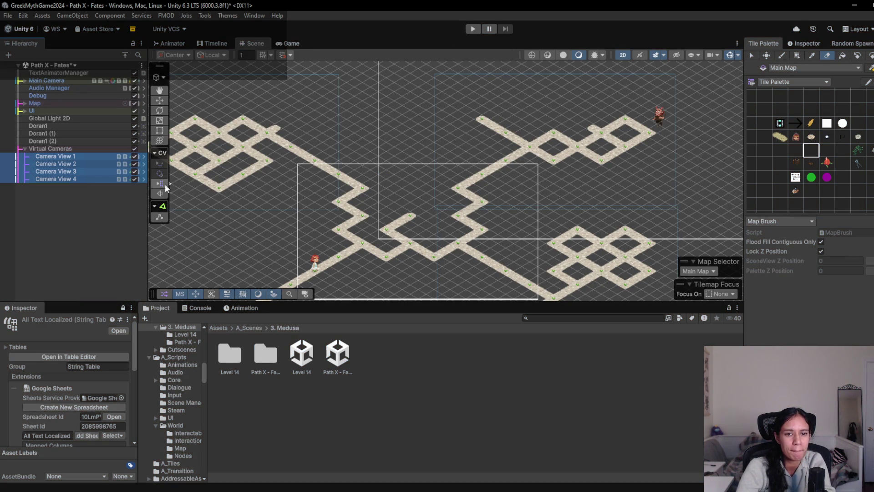
{"action": "left_click", "coordinate": [81, 236]}
{"action": "left_click", "coordinate": [70, 156]}
{"action": "left_click", "coordinate": [70, 179], "text": "shift"}
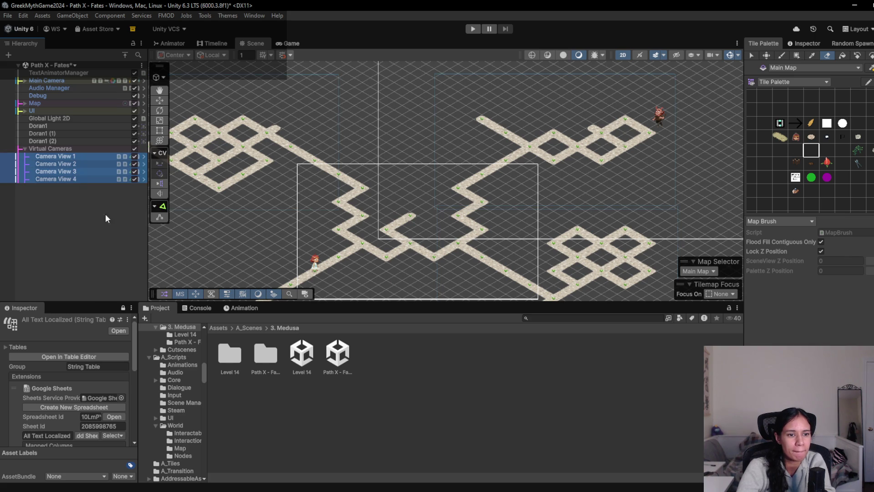
{"action": "key", "text": "f"}
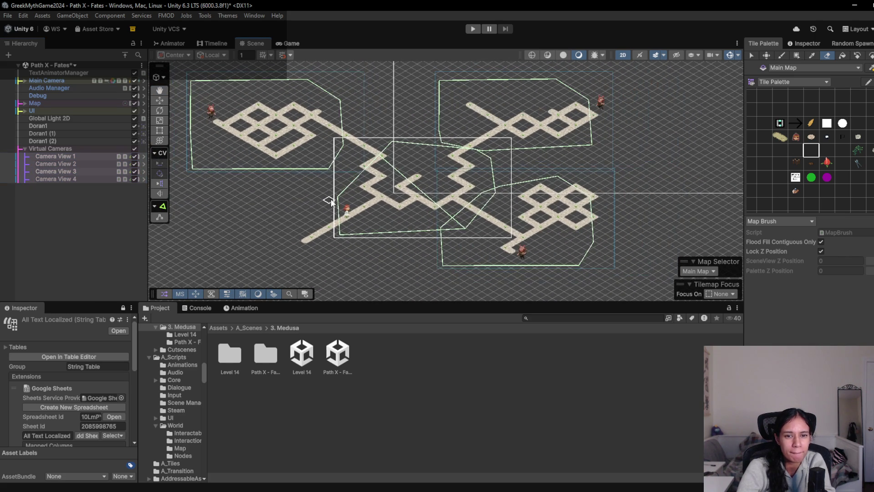
- Move the left point of Camera View 1's confiner polygon upward
{"action": "left_click", "coordinate": [84, 155]}
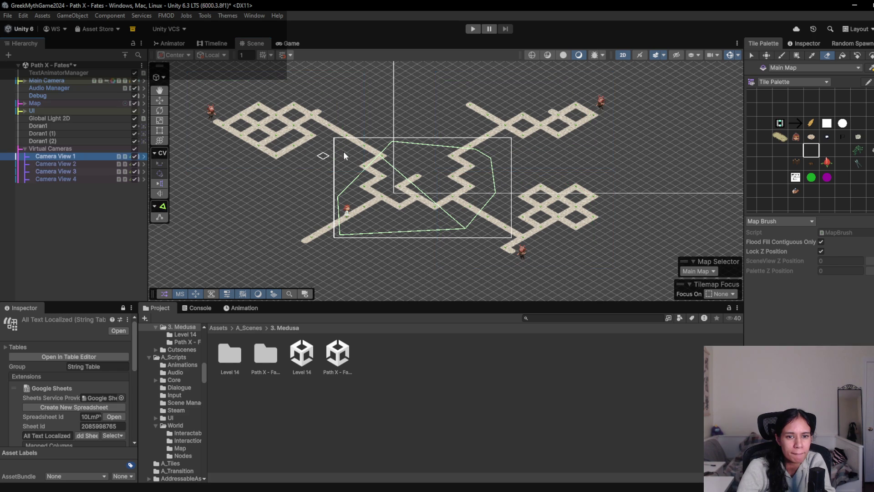
{"action": "left_click", "coordinate": [803, 43]}
{"action": "left_click", "coordinate": [817, 316]}
{"action": "mouse_move", "coordinate": [337, 197]}
{"action": "left_mouse_down"}
{"action": "mouse_move", "coordinate": [339, 167]}
{"action": "mouse_move", "coordinate": [363, 142]}
{"action": "mouse_move", "coordinate": [356, 156]}
{"action": "left_mouse_up"}
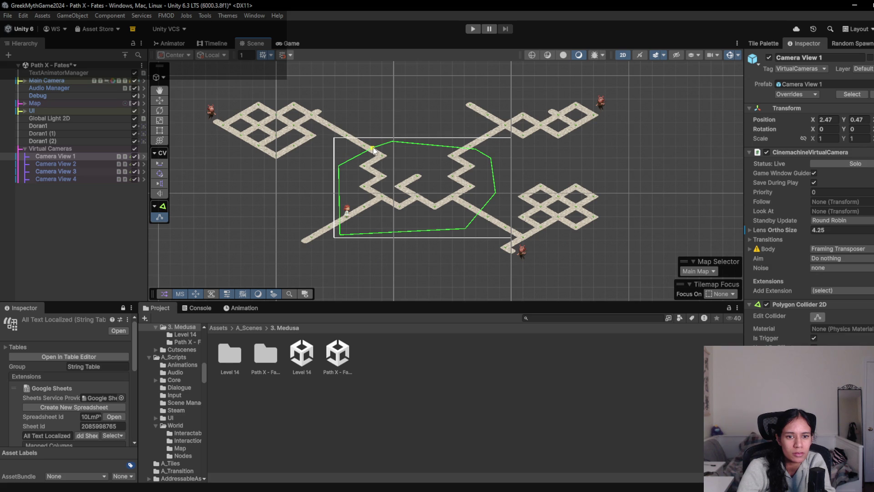
- Widen Camera View 2's confiner by shifting its top and right points right, then play-test
{"action": "left_click", "coordinate": [86, 162]}
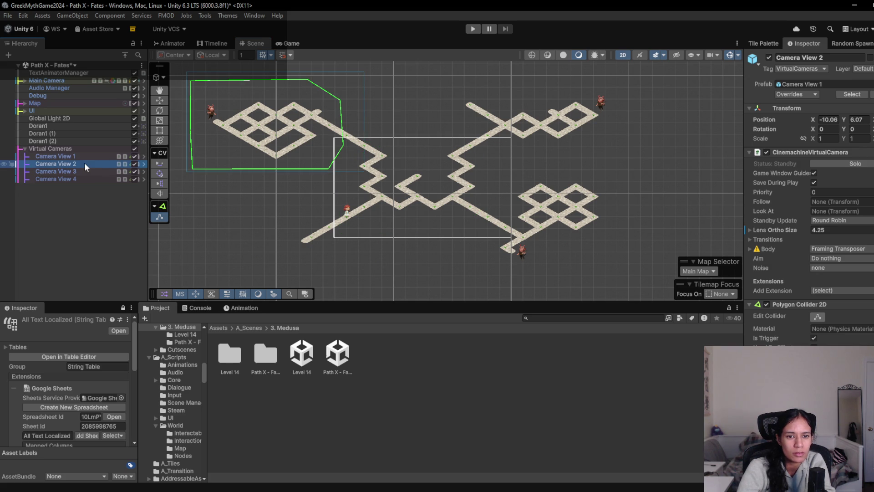
{"action": "left_click_drag", "start_coordinate": [344, 144], "coordinate": [367, 142]}
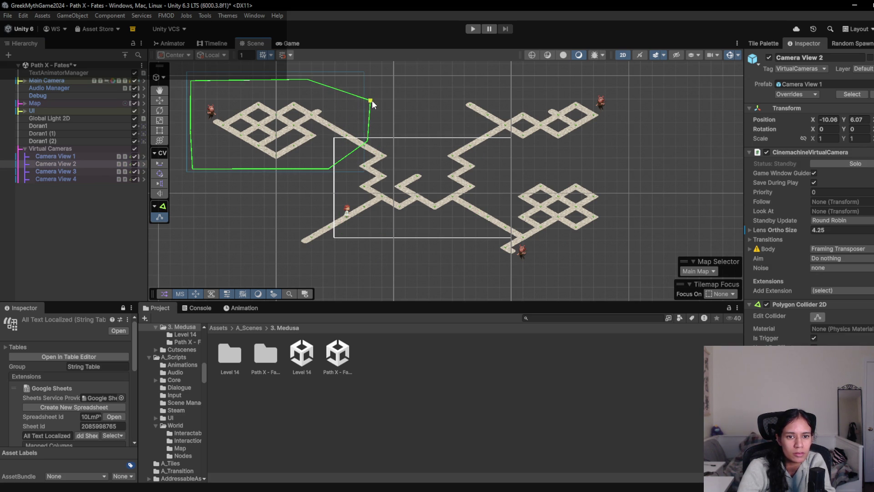
{"action": "left_click_drag", "start_coordinate": [329, 80], "coordinate": [337, 83]}
{"action": "left_click_drag", "start_coordinate": [367, 141], "coordinate": [372, 142]}
{"action": "left_click", "coordinate": [473, 28]}
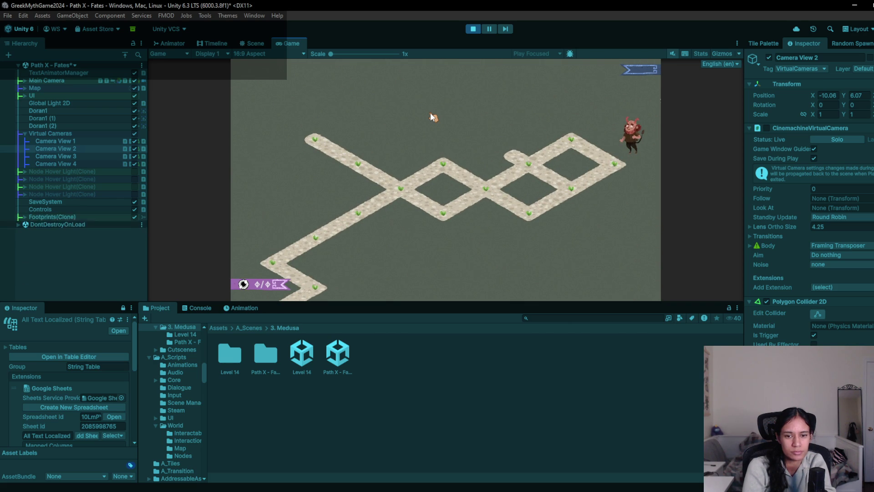
- Stop the play test and select Camera View 1 and Camera View 4 together
{"action": "left_click", "coordinate": [473, 28]}
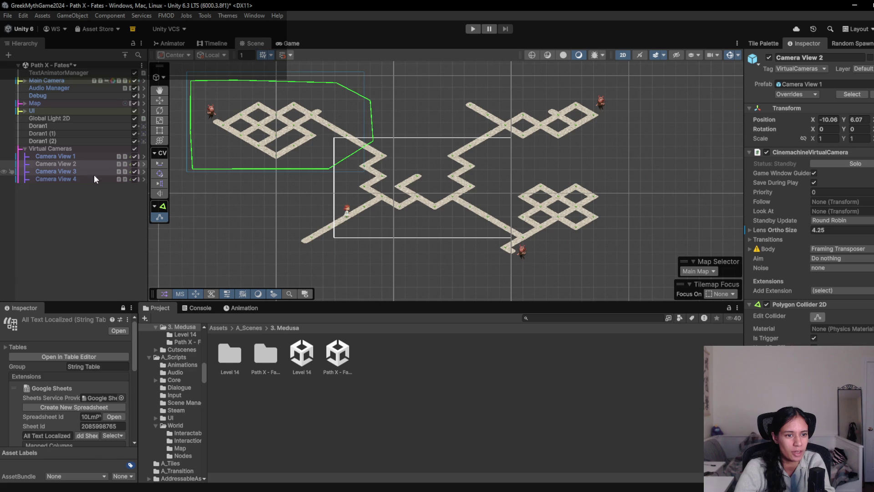
{"action": "left_click", "coordinate": [91, 178]}
{"action": "left_click", "coordinate": [89, 171]}
{"action": "left_click", "coordinate": [87, 179]}
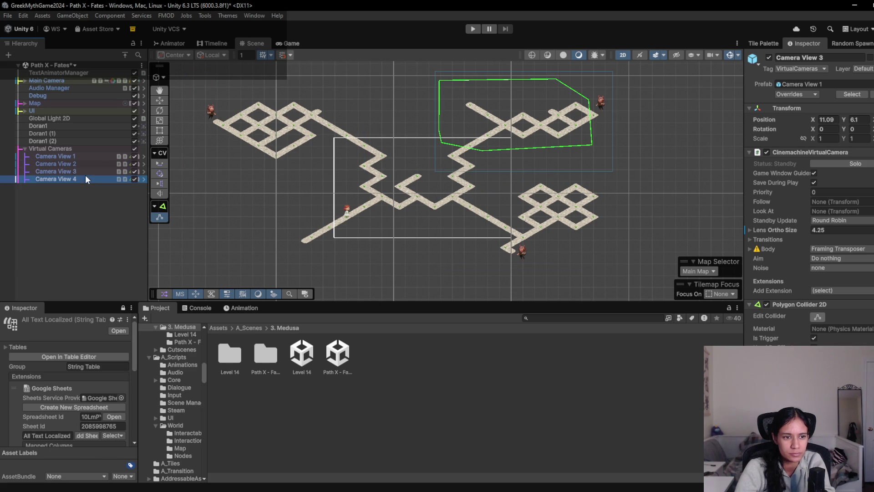
{"action": "left_click", "coordinate": [89, 150], "text": "ctrl"}
{"action": "left_click", "coordinate": [93, 153]}
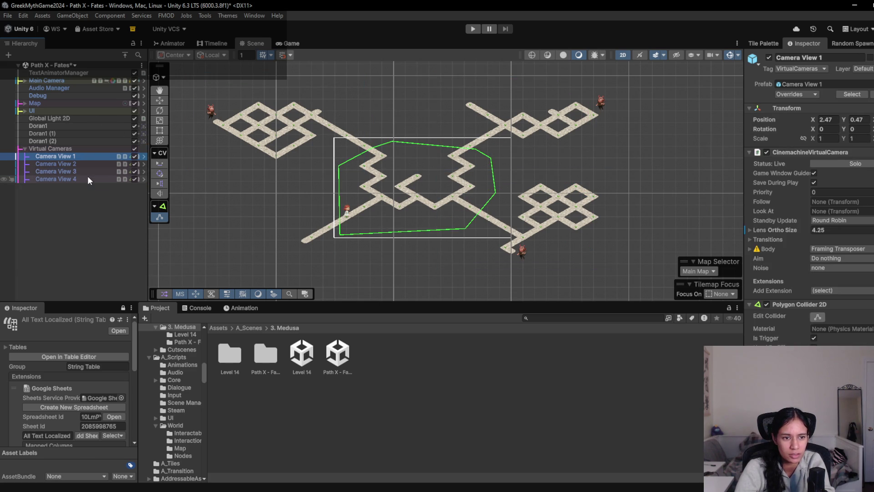
{"action": "left_click", "coordinate": [90, 178], "text": "ctrl"}
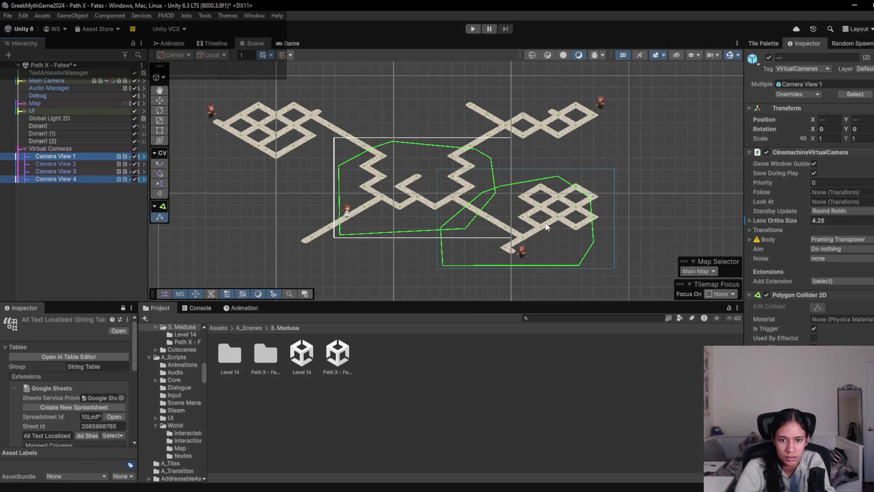
{"action": "scroll", "coordinate": [537, 208], "scroll_direction": "up", "scroll_amount": 5}
{"action": "scroll", "coordinate": [500, 214], "scroll_direction": "down", "scroll_amount": 5}
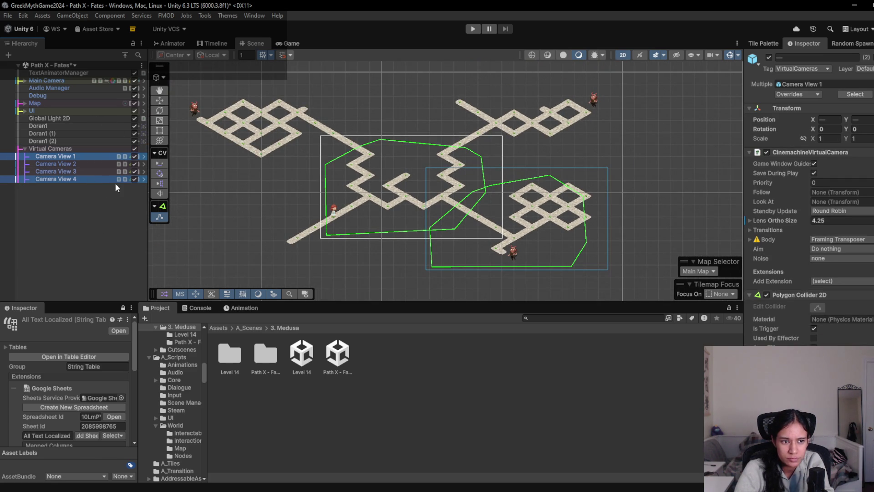
- Reshape both confiners' overlapping lower-right corners, adding a bend to the lower edge
{"action": "mouse_move", "coordinate": [458, 230]}
{"action": "left_mouse_down"}
{"action": "mouse_move", "coordinate": [430, 228]}
{"action": "mouse_move", "coordinate": [483, 194]}
{"action": "mouse_move", "coordinate": [475, 188]}
{"action": "mouse_move", "coordinate": [494, 221]}
{"action": "left_mouse_up"}
{"action": "left_click_drag", "start_coordinate": [436, 230], "coordinate": [476, 228]}
{"action": "mouse_move", "coordinate": [491, 185]}
{"action": "left_mouse_down"}
{"action": "mouse_move", "coordinate": [501, 181]}
{"action": "mouse_move", "coordinate": [488, 210]}
{"action": "left_mouse_up"}
{"action": "left_click_drag", "start_coordinate": [439, 222], "coordinate": [473, 225]}
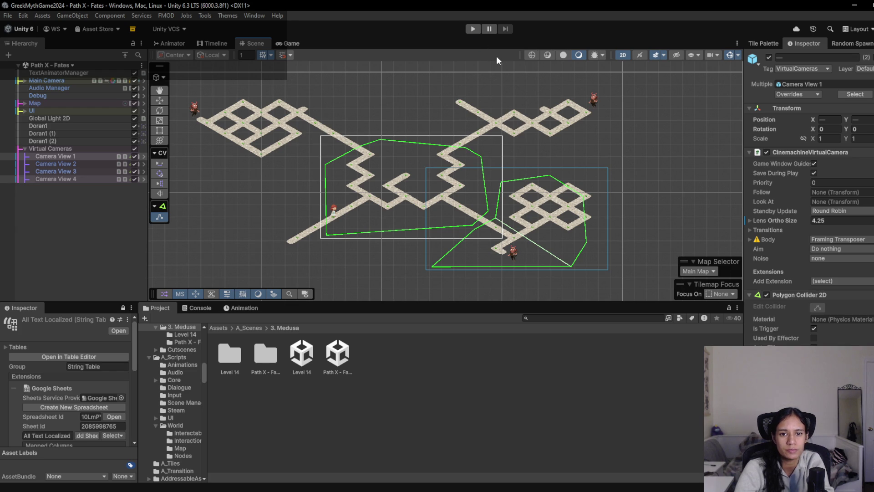
{"action": "left_click", "coordinate": [64, 170]}
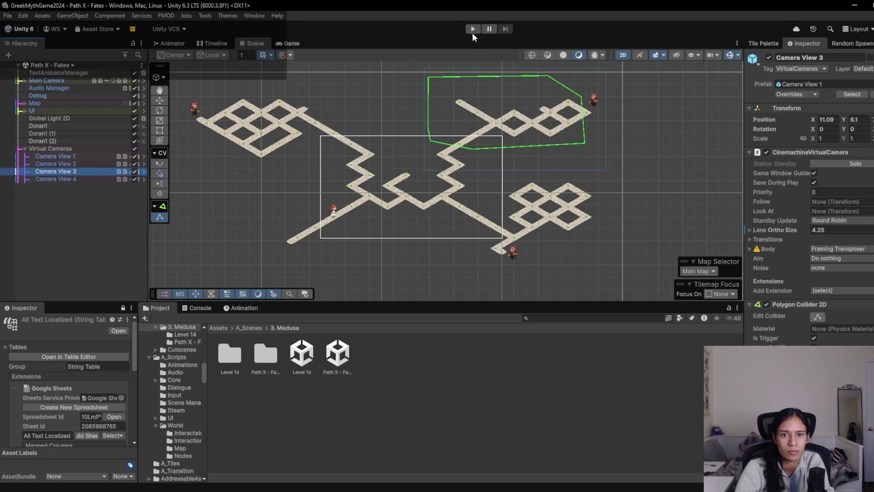
{"action": "left_click", "coordinate": [472, 29]}
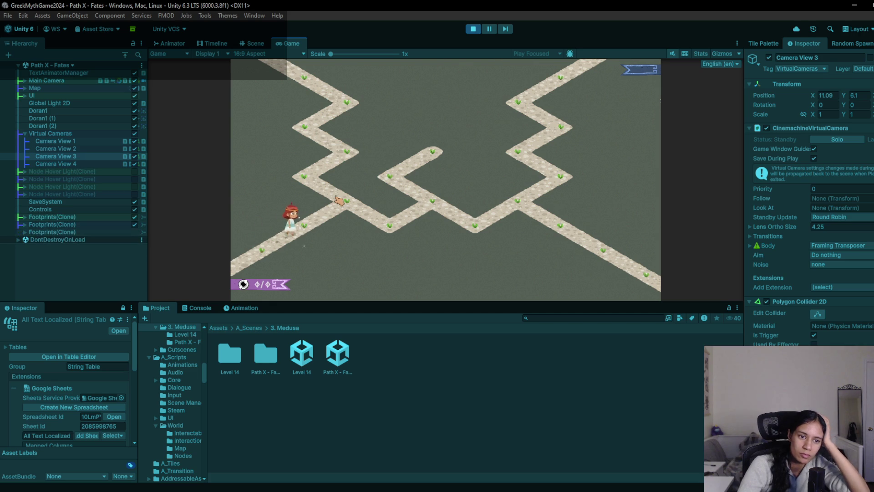
{"action": "left_click", "coordinate": [356, 151]}
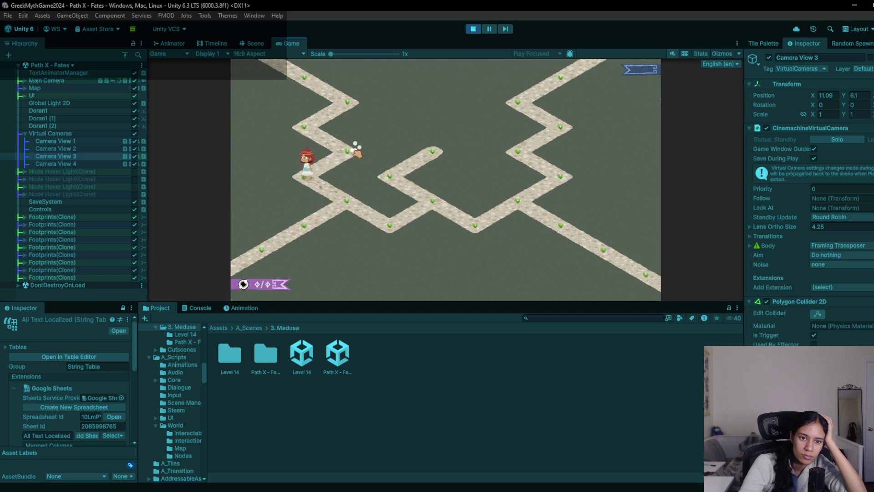
{"action": "left_click", "coordinate": [354, 109]}
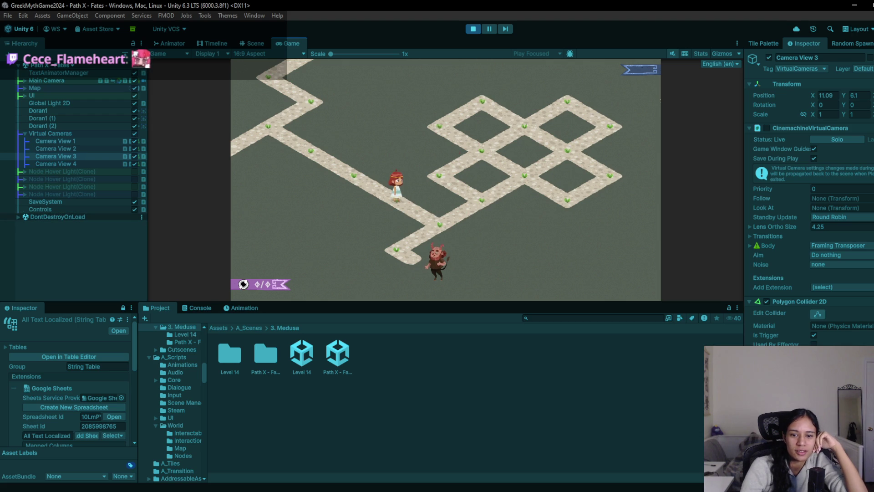
{"action": "left_click", "coordinate": [473, 29]}
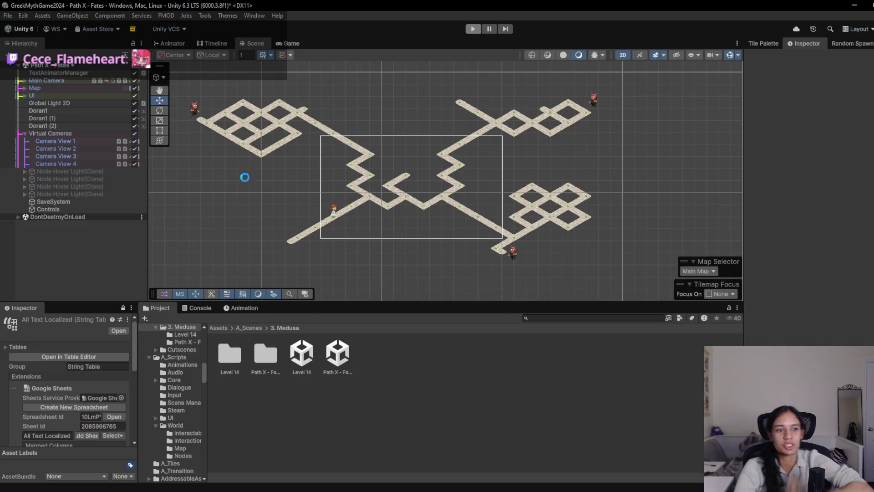
- Compare the confiner bounds of Camera Views 4, 3 and 1, ending on Camera View 4
{"action": "left_click", "coordinate": [75, 178]}
{"action": "left_click", "coordinate": [80, 170]}
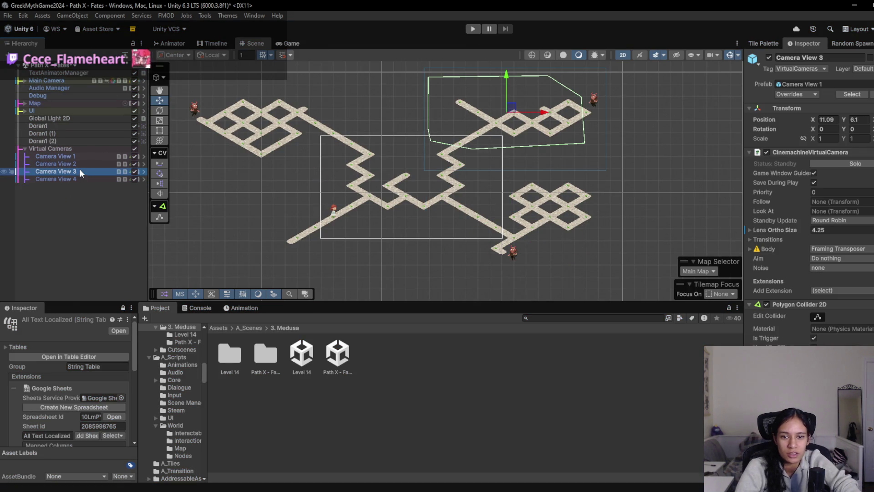
{"action": "left_click", "coordinate": [74, 178]}
{"action": "left_click", "coordinate": [76, 156], "text": "ctrl"}
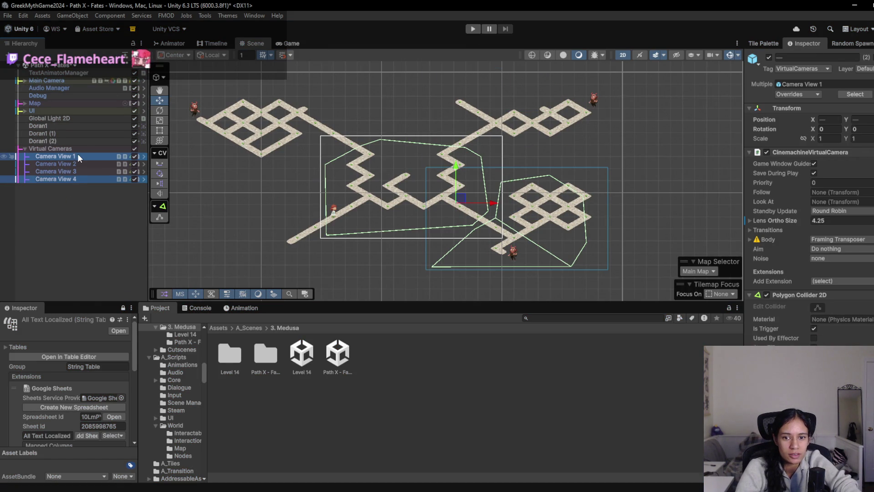
{"action": "scroll", "coordinate": [501, 212], "scroll_direction": "up", "scroll_amount": 1}
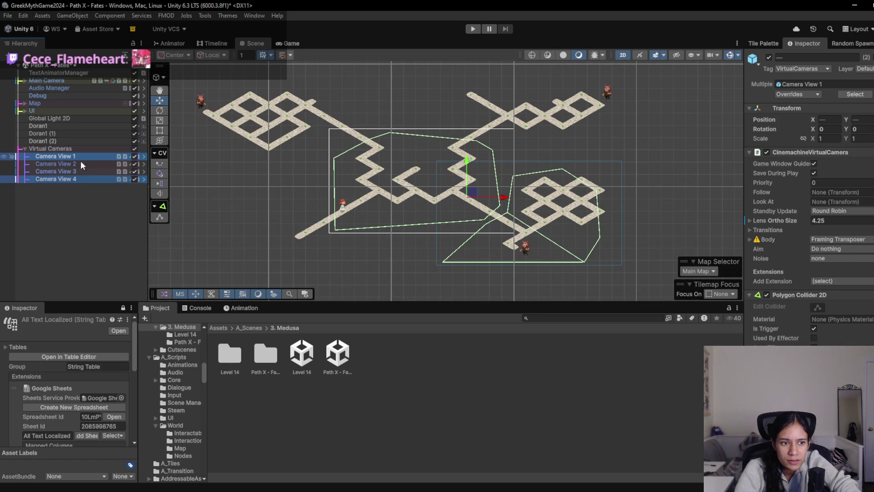
{"action": "left_click", "coordinate": [78, 177]}
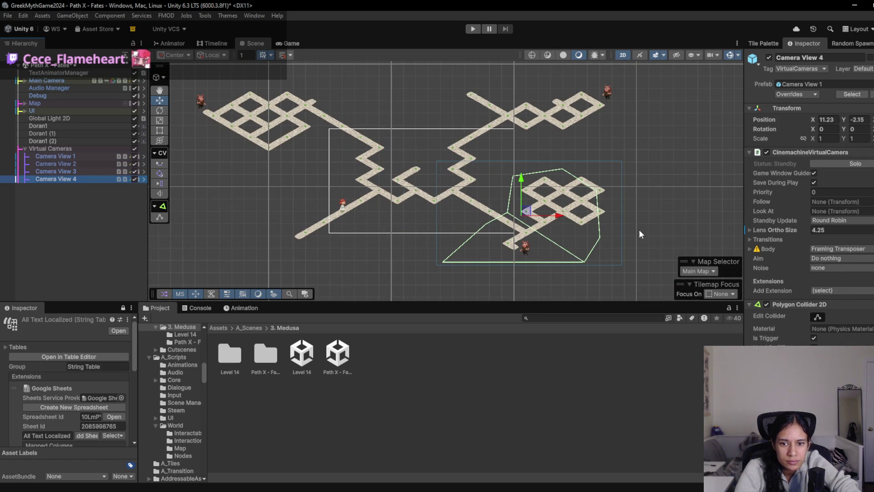
- Pull Camera View 4's left confiner corner up toward the path junction, then start the game
{"action": "left_click", "coordinate": [818, 317]}
{"action": "left_click_drag", "start_coordinate": [507, 214], "coordinate": [502, 210]}
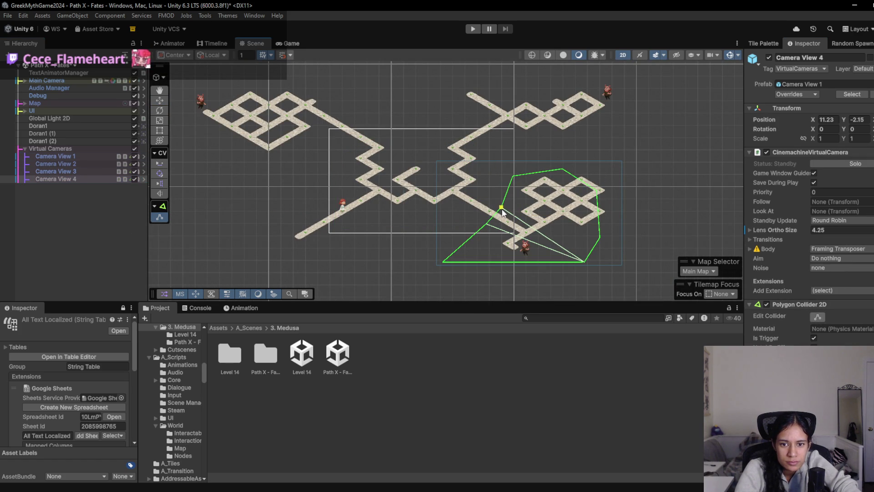
{"action": "left_click", "coordinate": [86, 155], "text": "ctrl"}
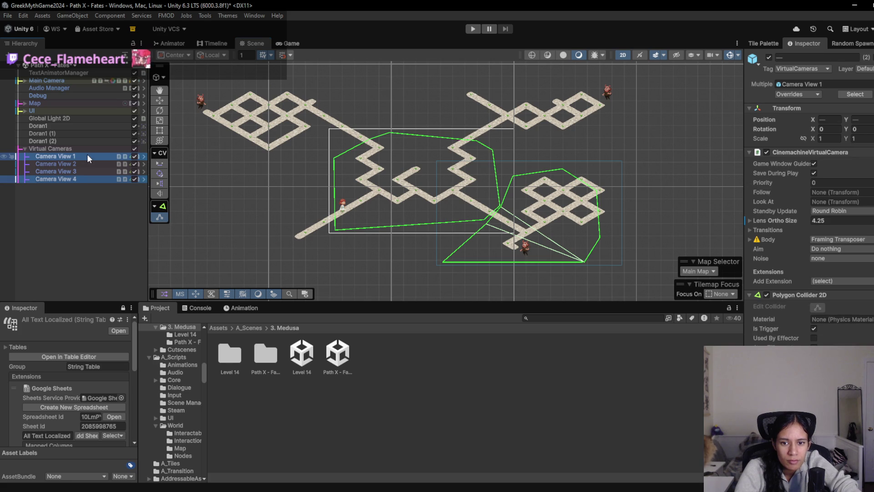
{"action": "left_click", "coordinate": [70, 179]}
{"action": "left_click_drag", "start_coordinate": [487, 228], "coordinate": [500, 207]}
{"action": "left_click", "coordinate": [474, 29]}
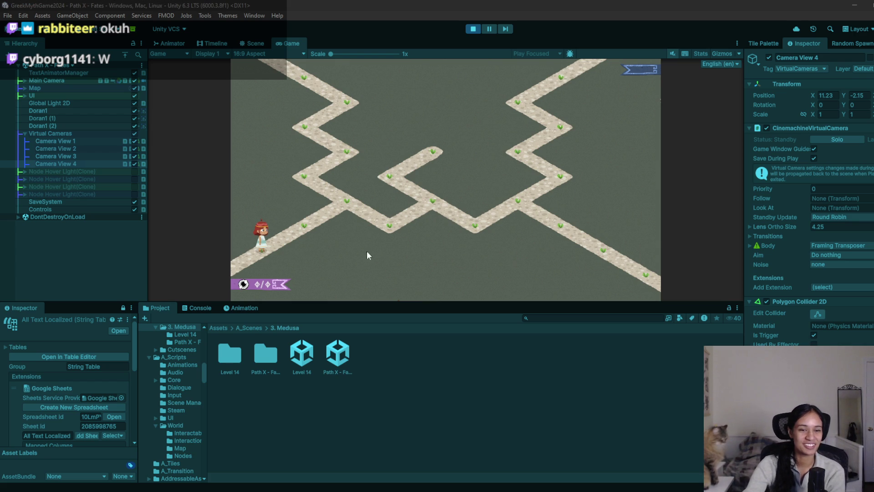
- Walk Sophia on to the upper-left node, then stop the play test
{"action": "left_click", "coordinate": [349, 202]}
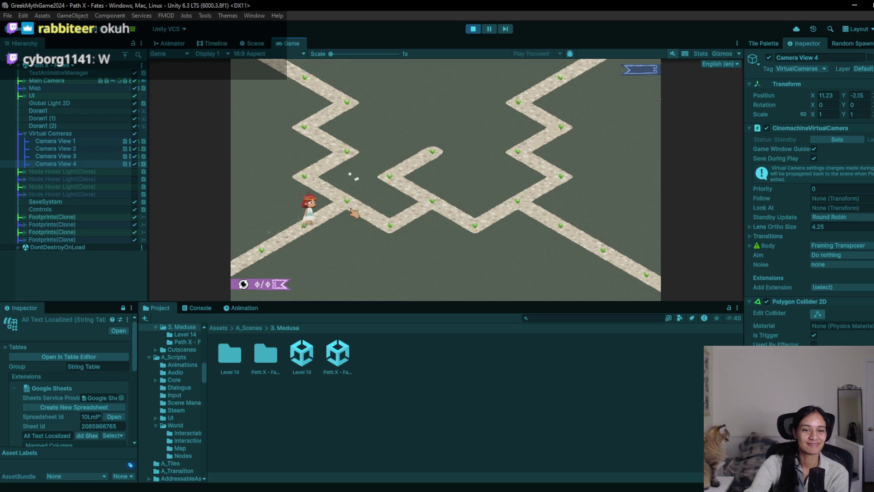
{"action": "left_click", "coordinate": [320, 184]}
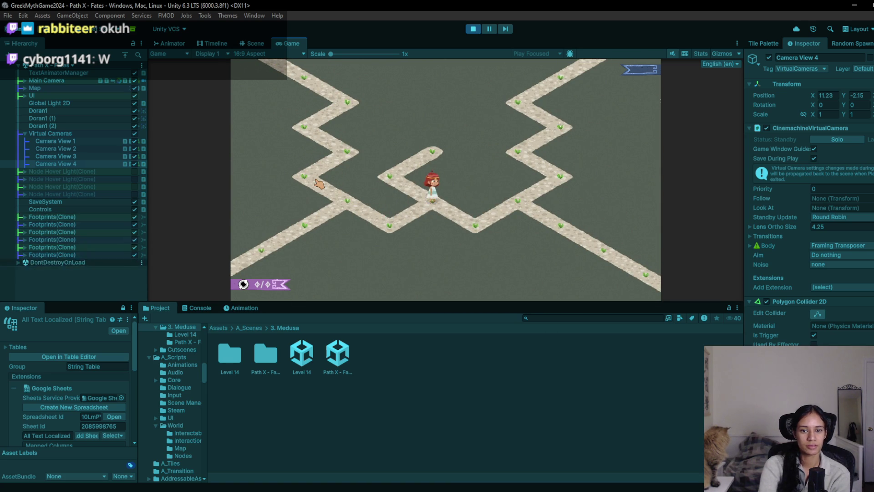
{"action": "left_click", "coordinate": [473, 29]}
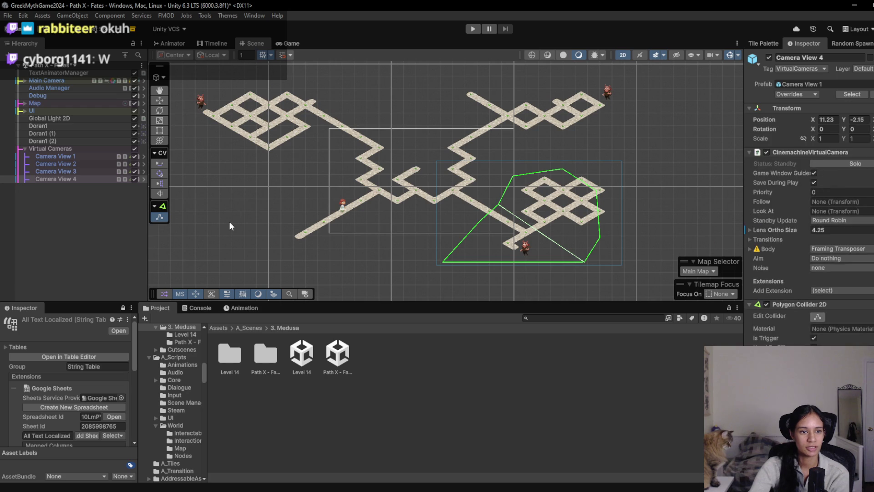
- Raise Camera View 1 and its confiner slightly along Y, then run the level
{"action": "left_click", "coordinate": [73, 156]}
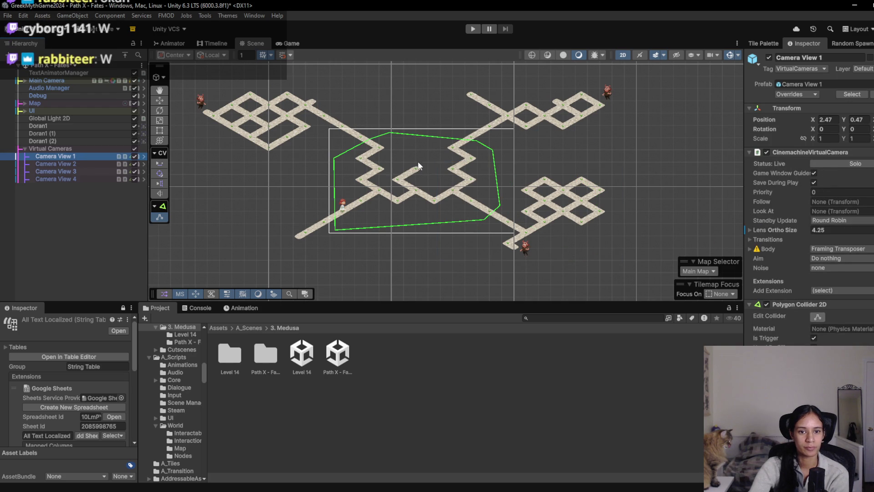
{"action": "left_click_drag", "start_coordinate": [419, 165], "coordinate": [411, 192]}
{"action": "left_click", "coordinate": [759, 44]}
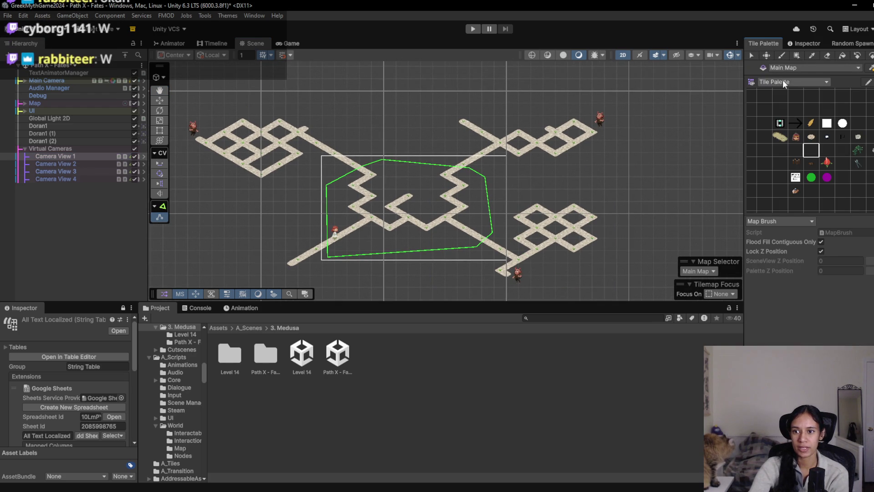
{"action": "left_click", "coordinate": [159, 101]}
{"action": "left_click_drag", "start_coordinate": [409, 172], "coordinate": [408, 166]}
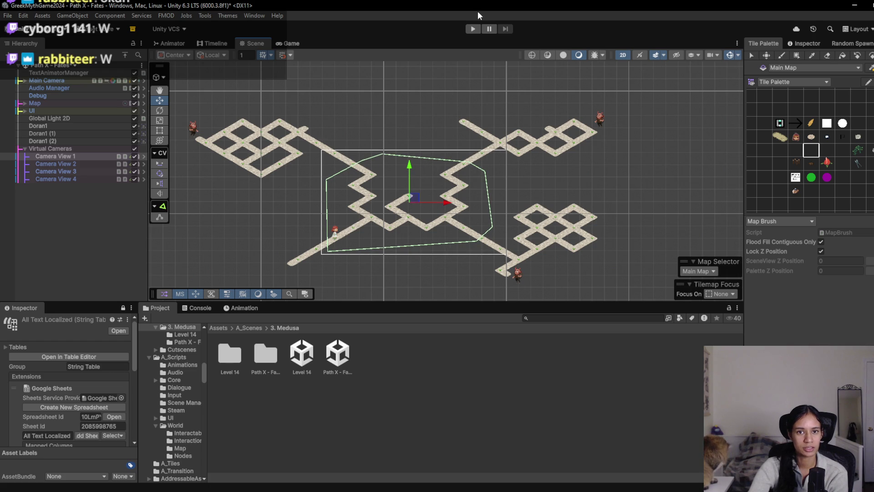
{"action": "left_click", "coordinate": [473, 28]}
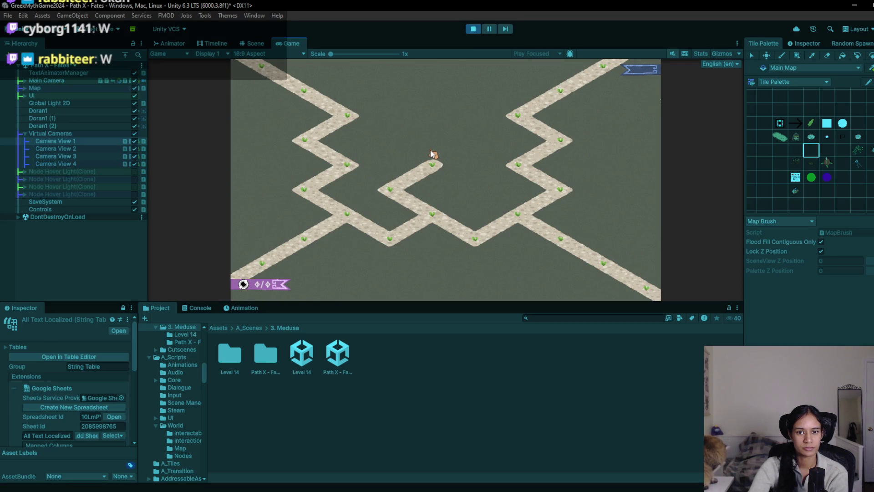
- Stop the game, slide Camera View 1 slightly along its X axis, then play-test and stop
{"action": "key", "text": "ctrl+p"}
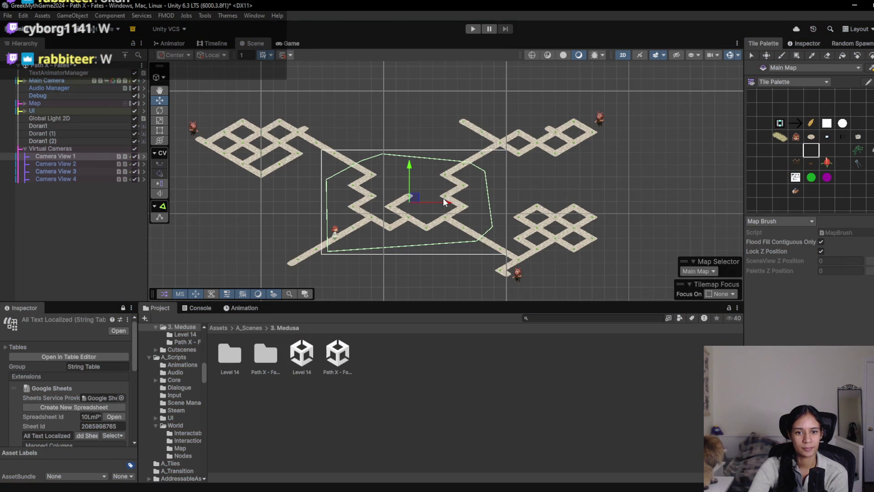
{"action": "left_click_drag", "start_coordinate": [444, 202], "coordinate": [442, 206]}
{"action": "left_click", "coordinate": [471, 27]}
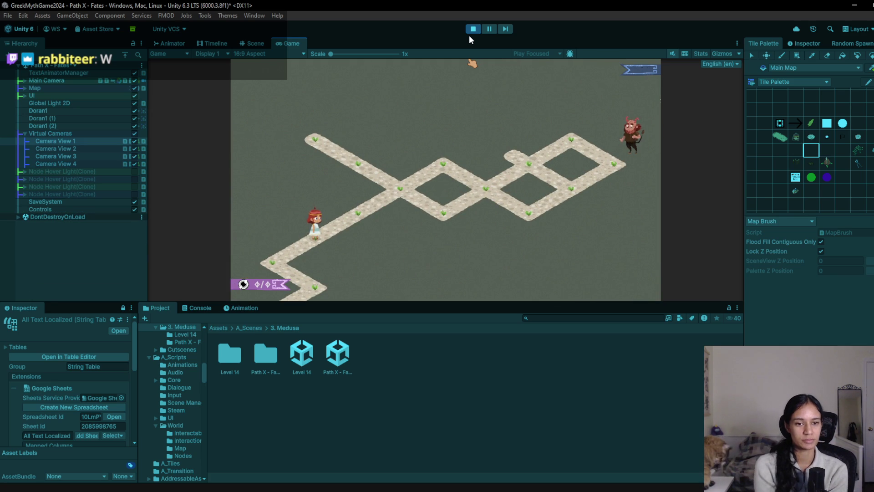
{"action": "left_click", "coordinate": [470, 31]}
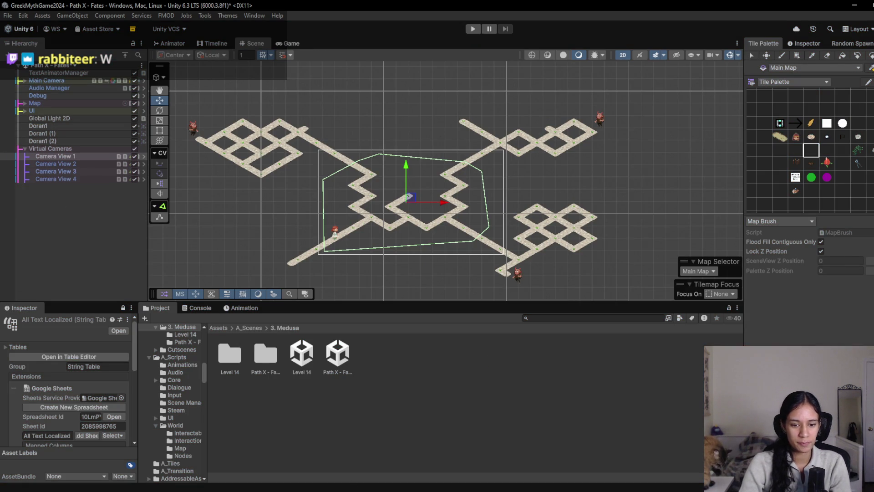
- In world2.txt, append ', they open it' to the end of the fates thread puzzle line
{"action": "key", "text": "alt+Tab"}
{"action": "left_click", "coordinate": [507, 319]}
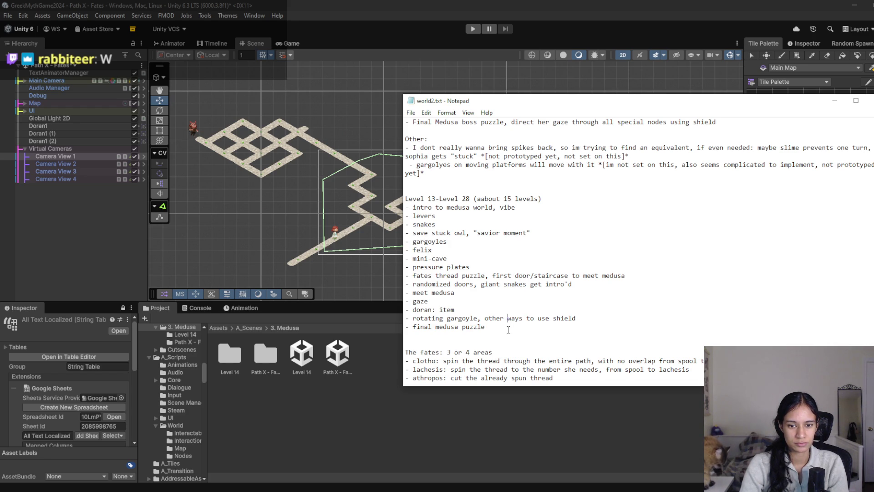
{"action": "left_click", "coordinate": [475, 294]}
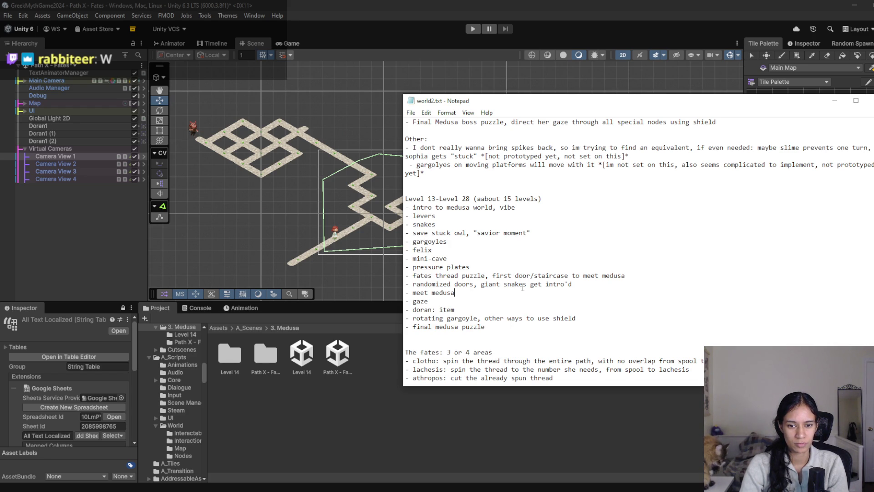
{"action": "left_click", "coordinate": [635, 275]}
{"action": "type", "text": ", they open it for u"}
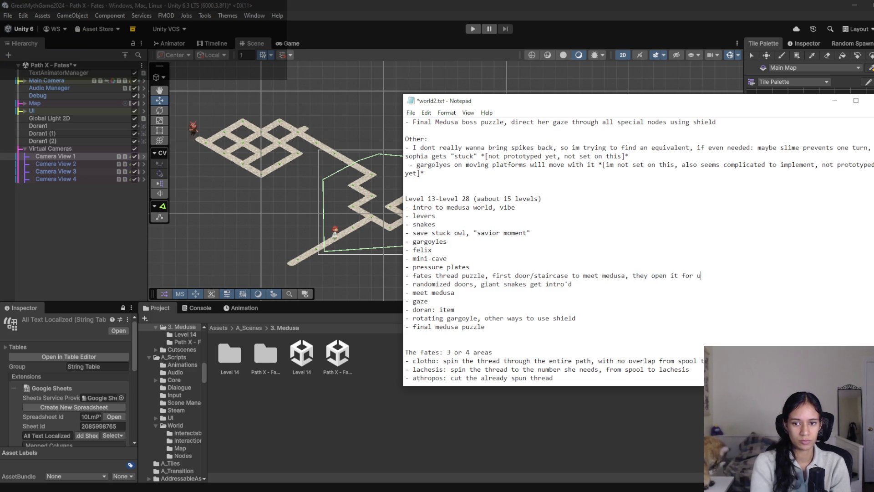
- Save world2.txt and return to the Unity editor with the scene selection cleared
{"action": "key", "text": "ctrl+s"}
{"action": "left_click", "coordinate": [407, 1]}
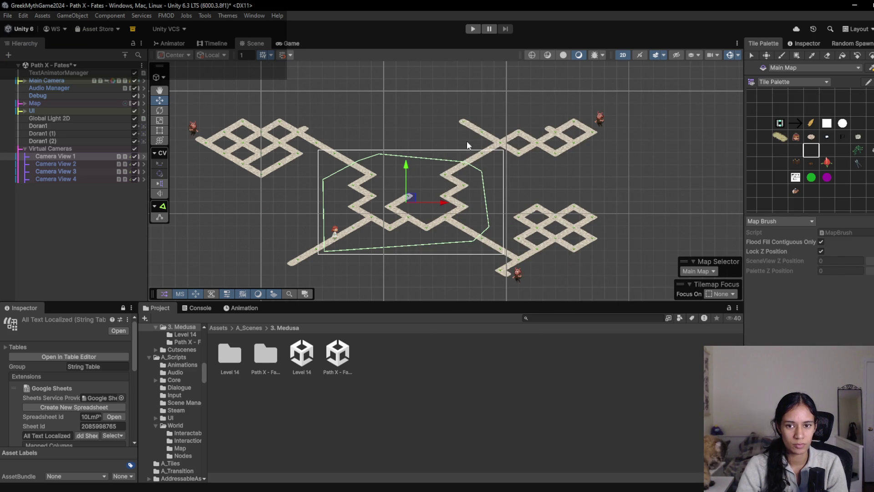
{"action": "left_click", "coordinate": [403, 346]}
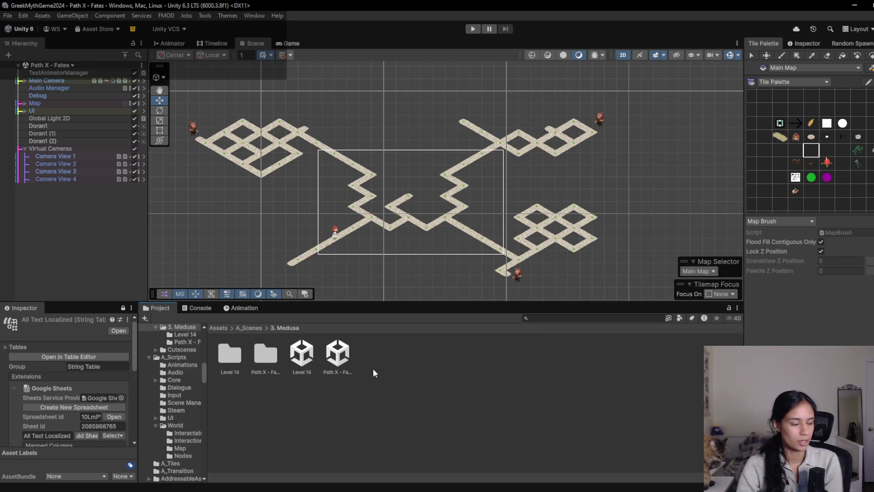
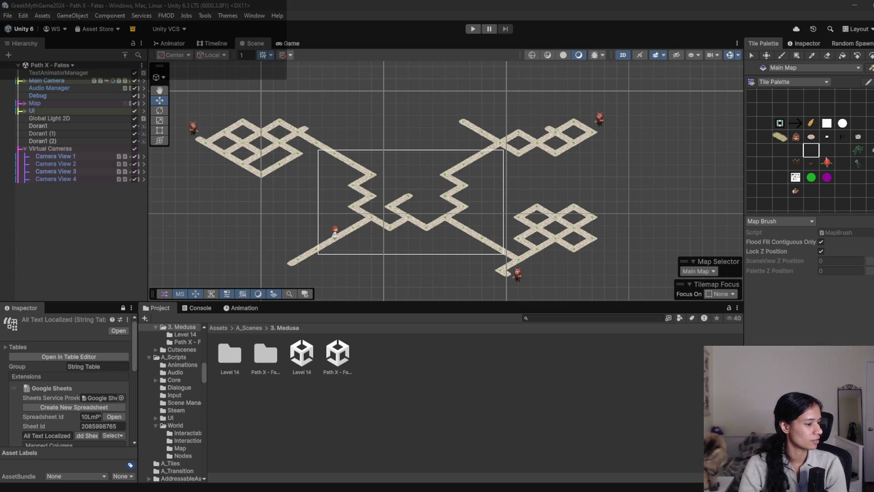
- Return to Unity from the notes and cancel an accidental scene template asset
{"action": "left_click", "coordinate": [239, 366]}
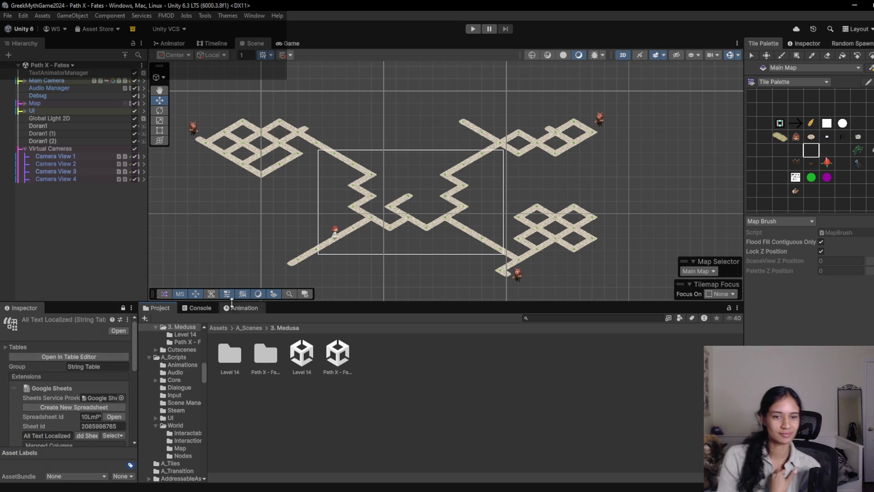
{"action": "key", "text": "alt+Tab"}
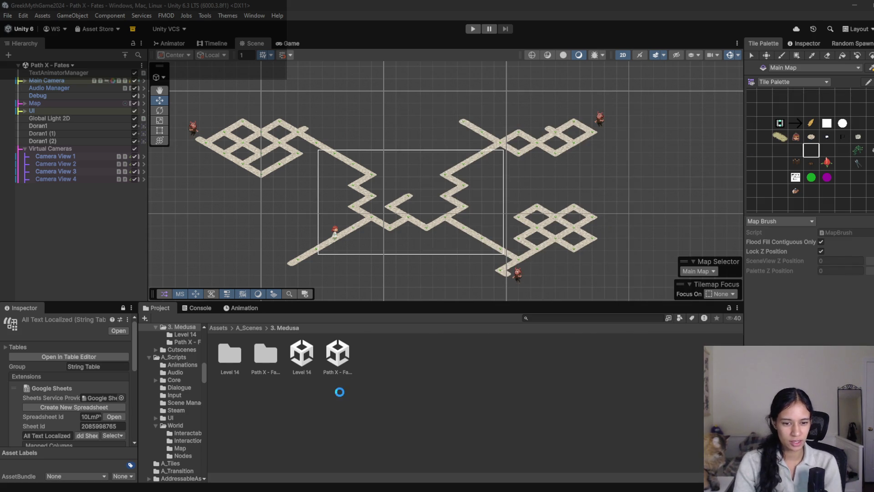
{"action": "left_click", "coordinate": [345, 388]}
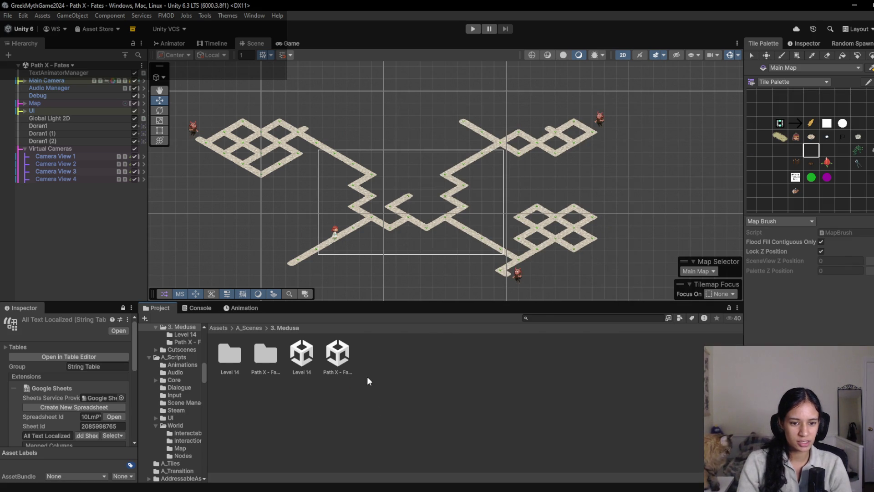
{"action": "right_click", "coordinate": [395, 360]}
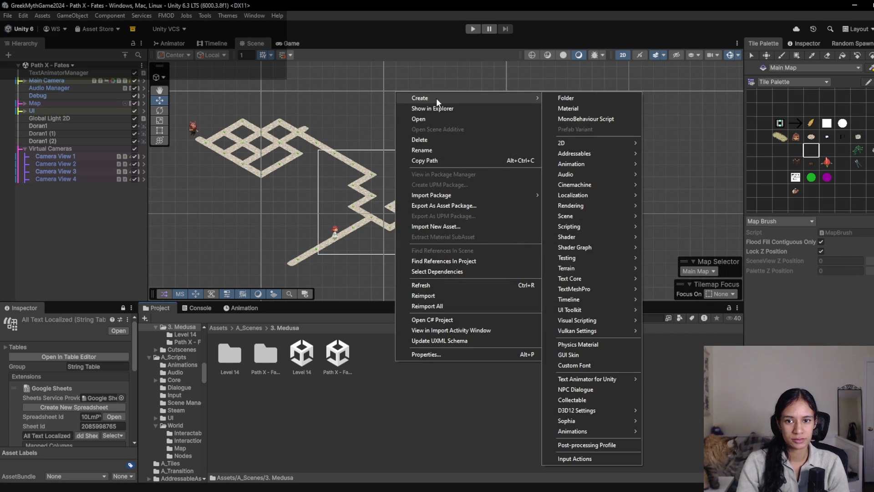
{"action": "mouse_move", "coordinate": [622, 220]}
{"action": "left_click", "coordinate": [694, 225]}
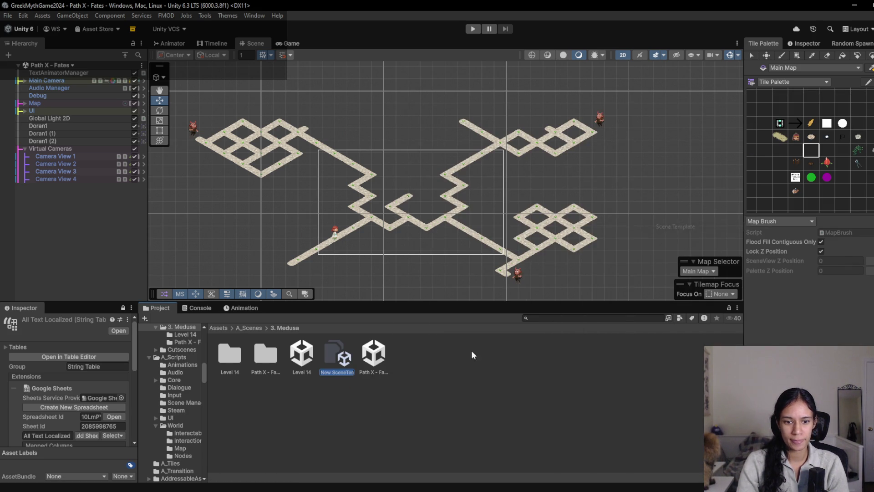
{"action": "key", "text": "Escape"}
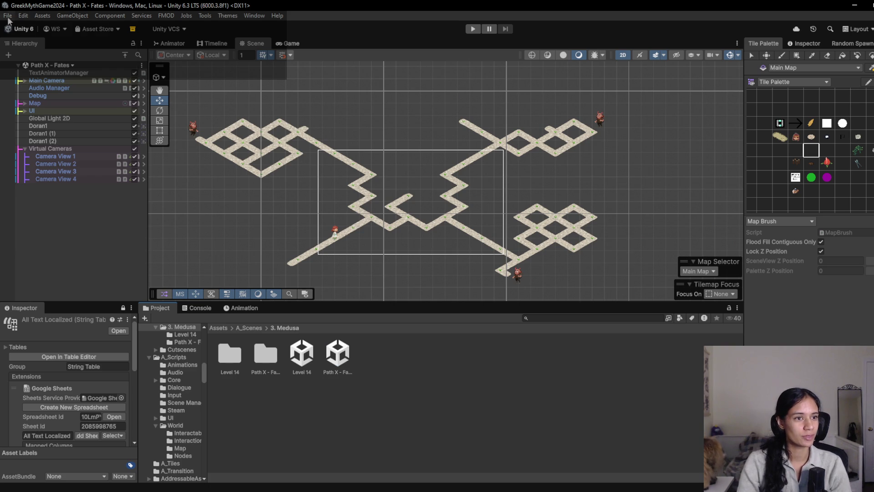
- Create a new scene from the LevelTemplate
{"action": "left_click", "coordinate": [8, 15]}
{"action": "left_click", "coordinate": [30, 26]}
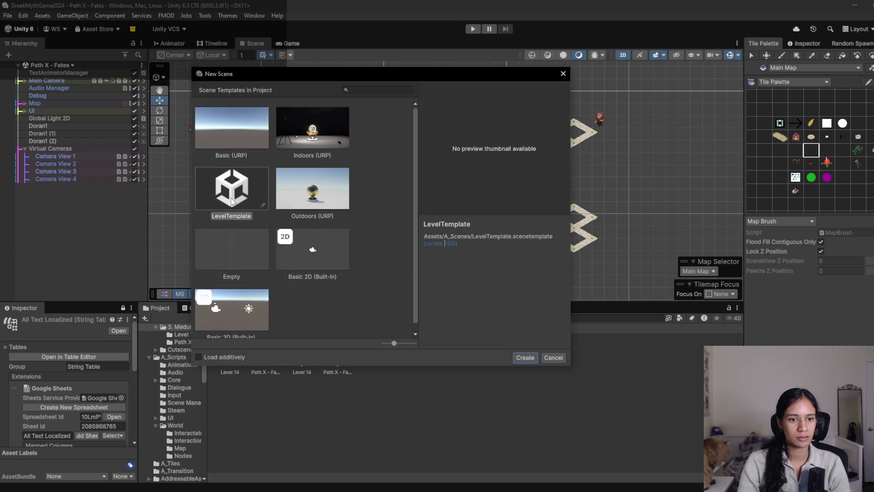
{"action": "double_click", "coordinate": [229, 193]}
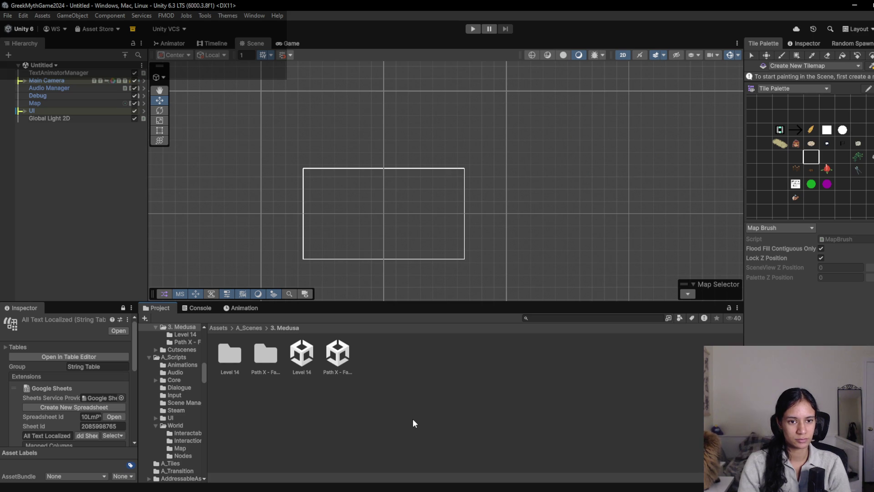
- Save the new scene as Felix in Assets/A_Scenes/3. Medusa
{"action": "key", "text": "ctrl+s"}
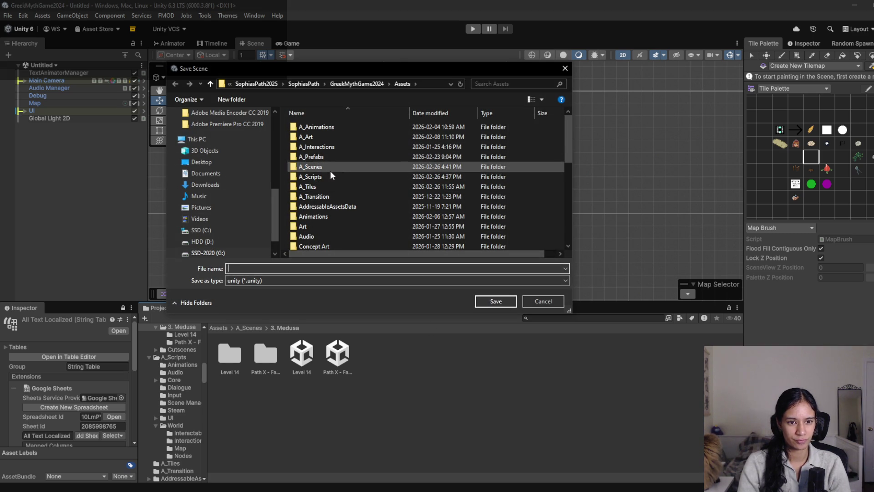
{"action": "left_click", "coordinate": [329, 168]}
{"action": "double_click", "coordinate": [329, 168]}
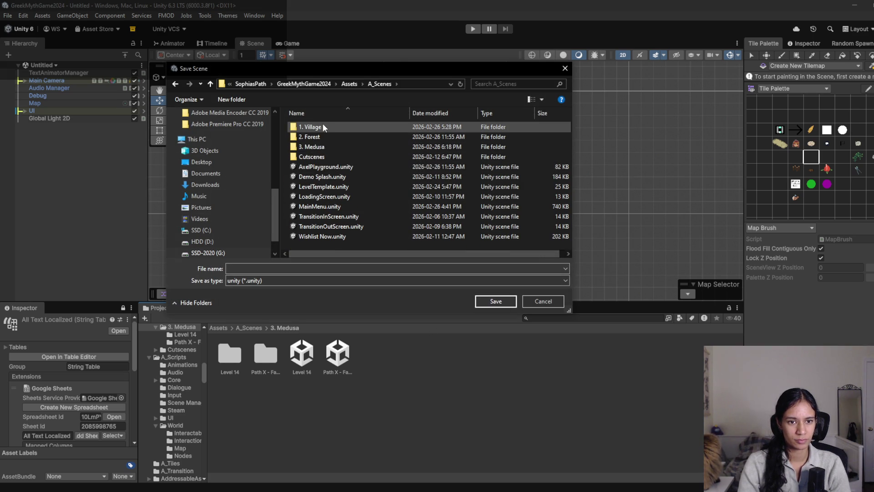
{"action": "double_click", "coordinate": [319, 149]}
{"action": "left_click", "coordinate": [325, 268]}
{"action": "type", "text": "Felix"}
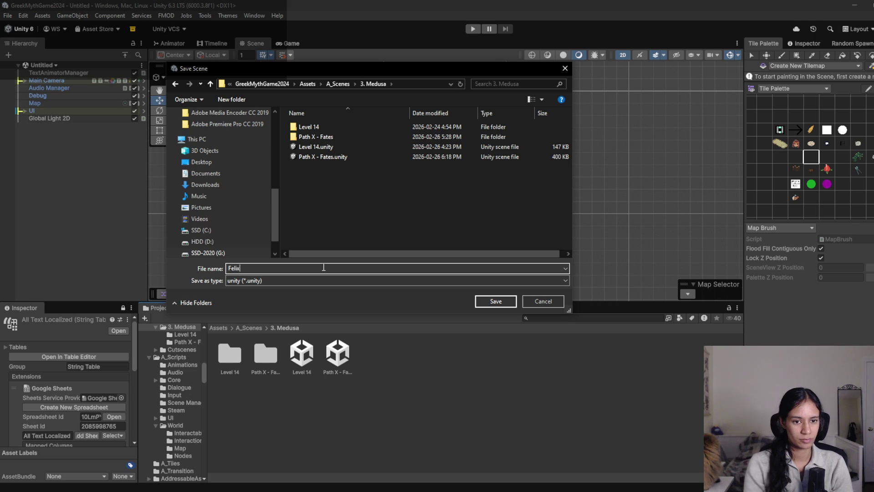
{"action": "left_click", "coordinate": [499, 302]}
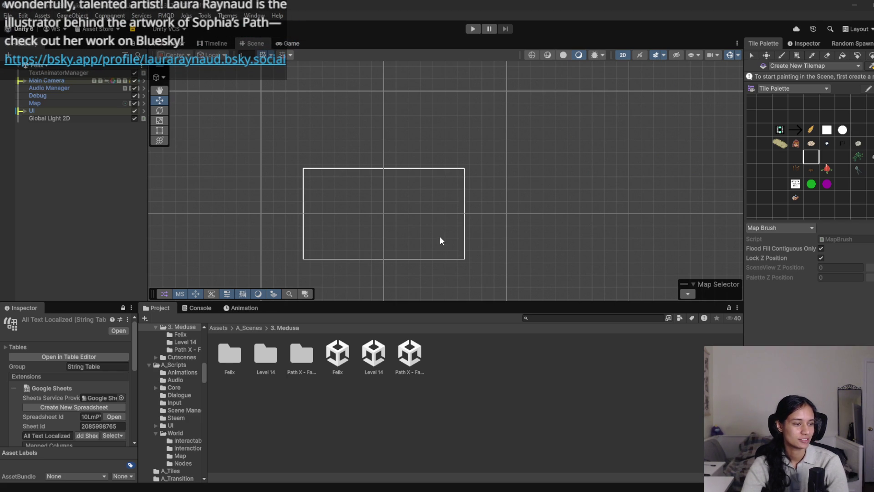
- Open the scene selector dropdown from the Hierarchy's scene header
{"action": "left_click", "coordinate": [44, 66]}
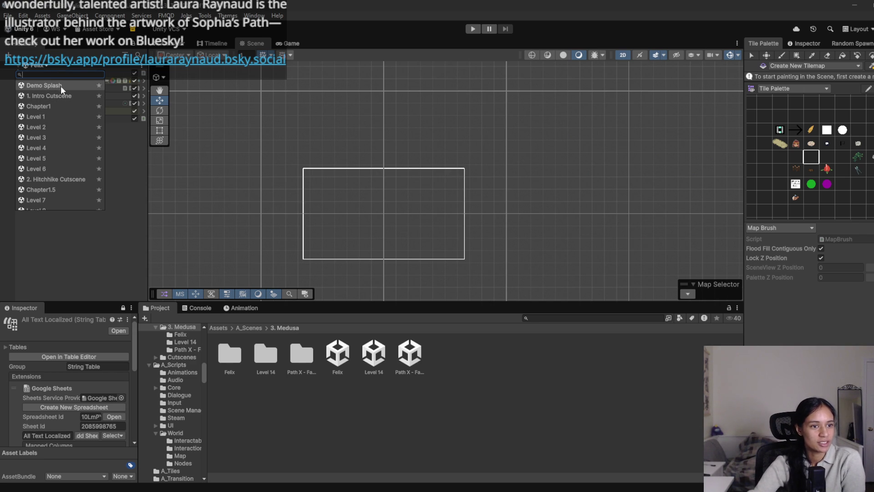
- Load Level 1 and play-test it, walking the character along the path
{"action": "left_click", "coordinate": [57, 116]}
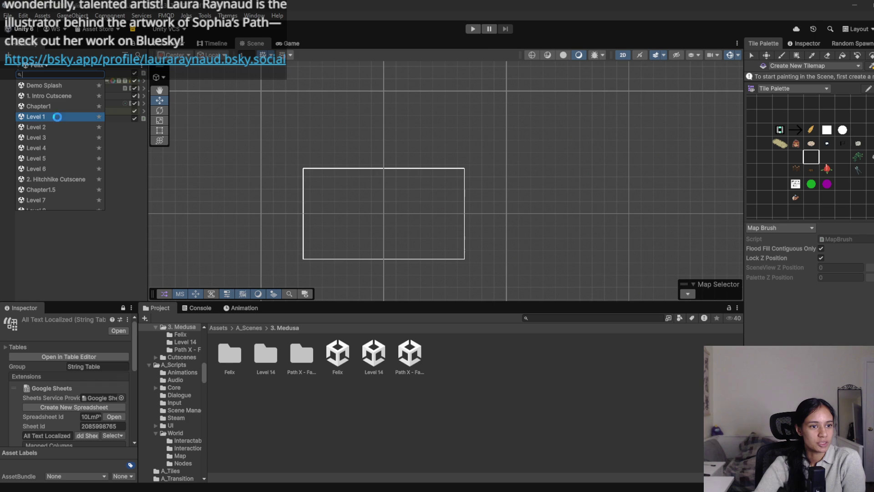
{"action": "left_click", "coordinate": [473, 29]}
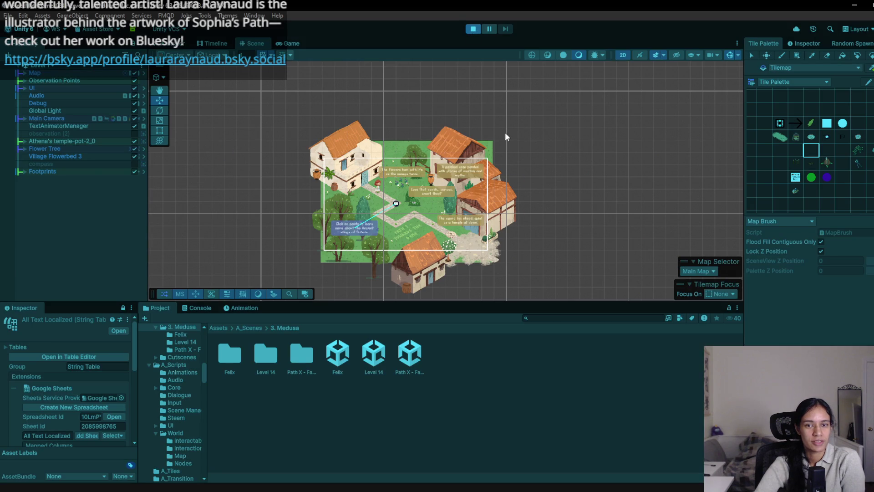
{"action": "left_click_drag", "start_coordinate": [465, 302], "coordinate": [446, 382]}
{"action": "left_click", "coordinate": [407, 225]}
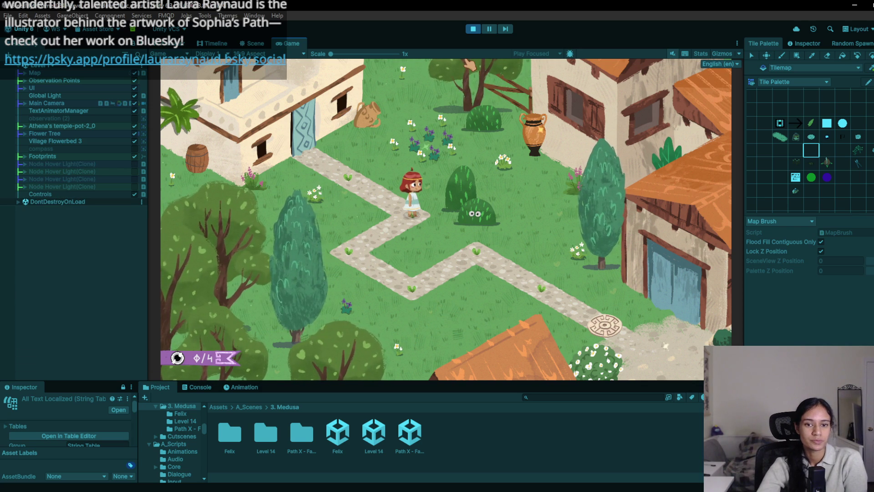
{"action": "left_click", "coordinate": [472, 29]}
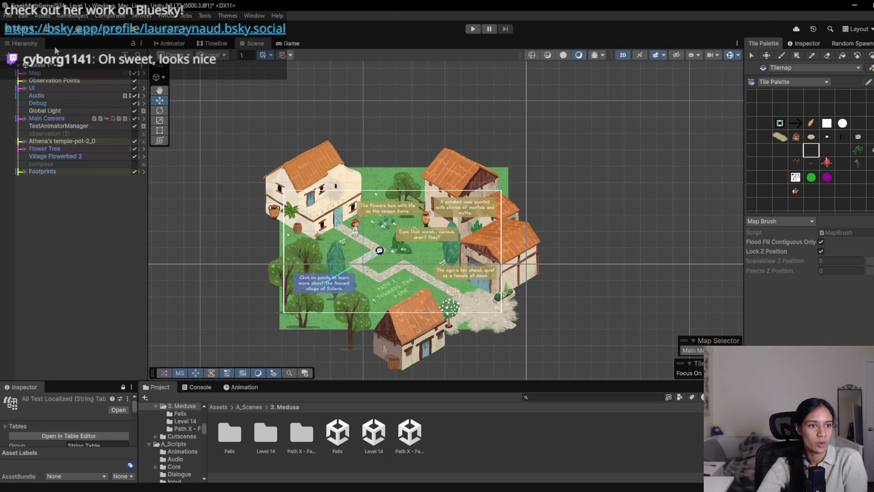
- Switch to Level 12 - Athena Temple without saving Level 1's changes
{"action": "left_click", "coordinate": [55, 65]}
{"action": "left_click", "coordinate": [61, 142]}
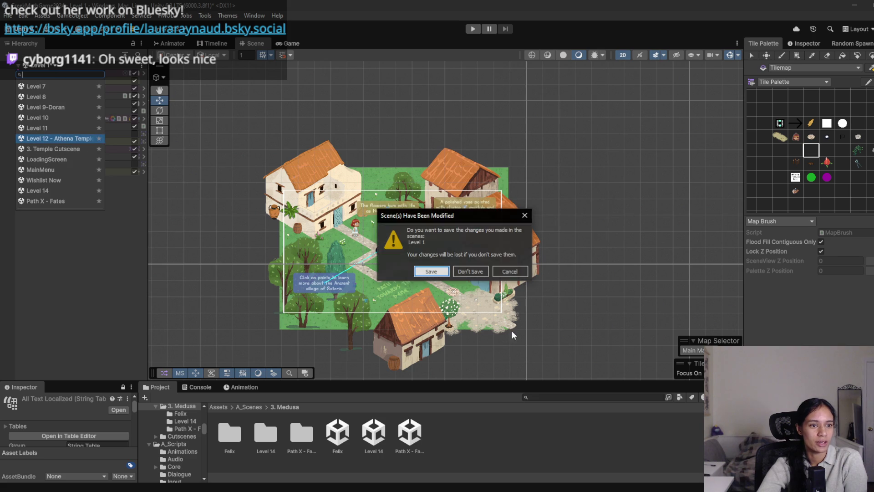
{"action": "left_click", "coordinate": [468, 270]}
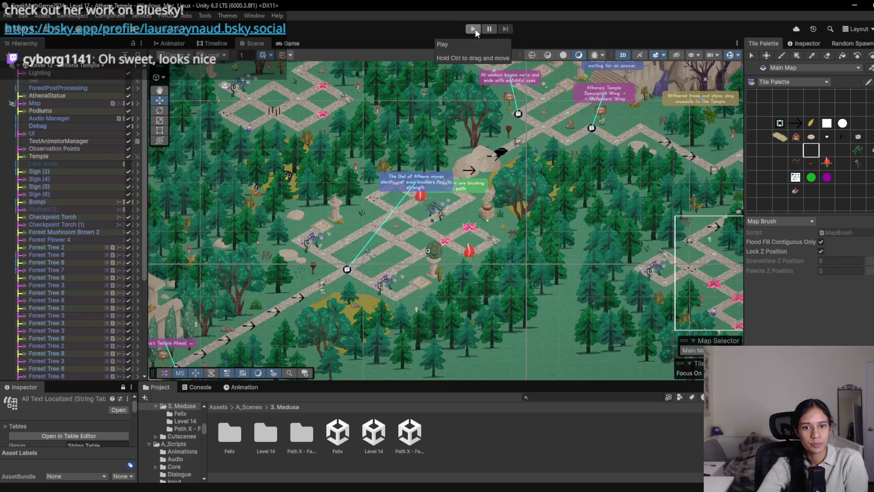
- Enlarge the Scene view and survey the Athena Temple map with the Hierarchy root collapsed
{"action": "scroll", "coordinate": [455, 160], "scroll_direction": "down", "scroll_amount": 4}
{"action": "left_click_drag", "start_coordinate": [456, 160], "coordinate": [468, 244]}
{"action": "scroll", "coordinate": [467, 244], "scroll_direction": "up", "scroll_amount": 1}
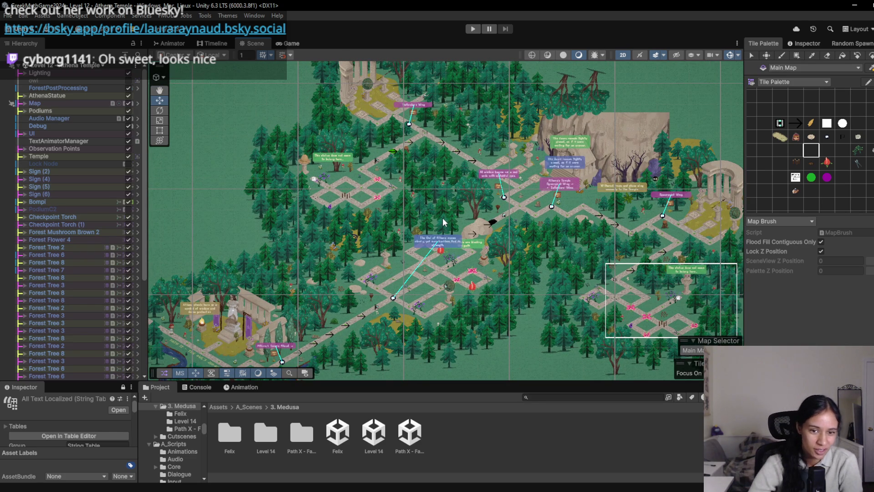
{"action": "left_click_drag", "start_coordinate": [441, 382], "coordinate": [464, 433]}
{"action": "left_click_drag", "start_coordinate": [745, 197], "coordinate": [794, 207]}
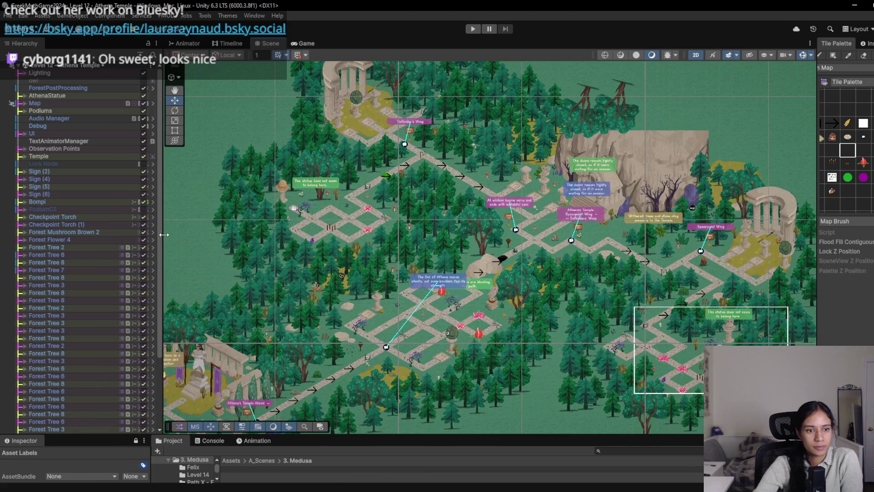
{"action": "left_click_drag", "start_coordinate": [163, 234], "coordinate": [96, 237]}
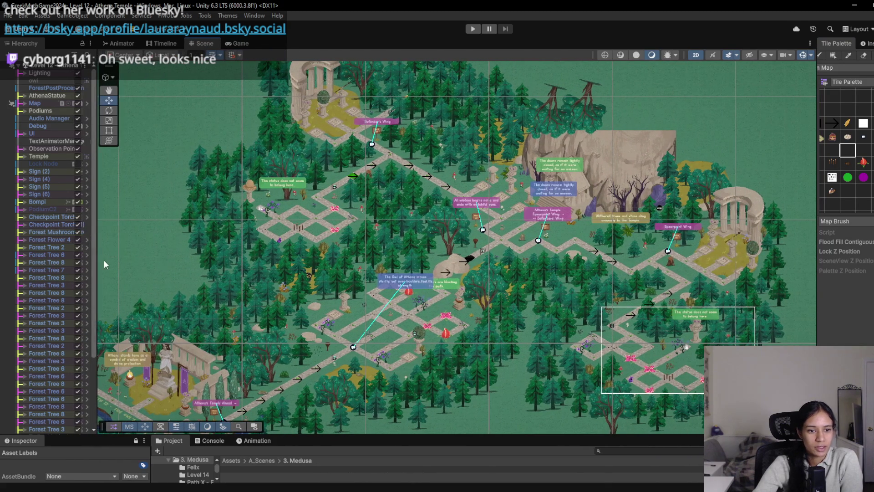
{"action": "left_click", "coordinate": [19, 65]}
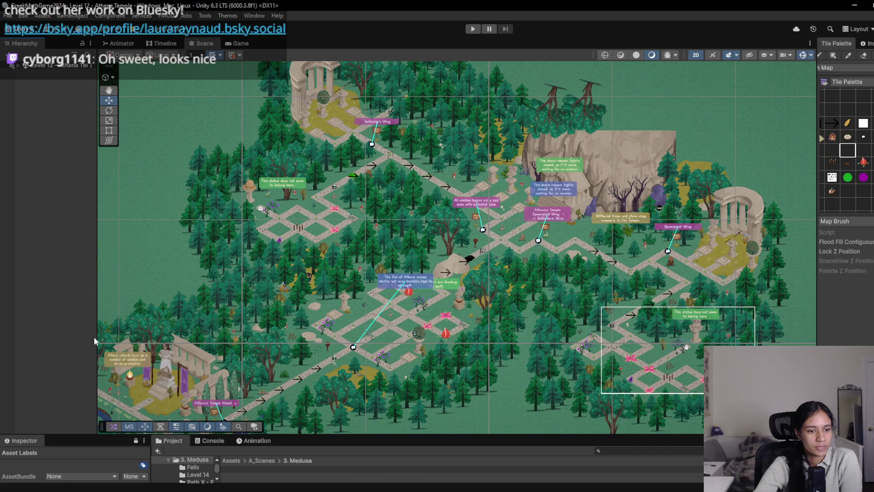
{"action": "mouse_move", "coordinate": [136, 324]}
{"action": "left_mouse_down"}
{"action": "mouse_move", "coordinate": [370, 272]}
{"action": "mouse_move", "coordinate": [296, 318]}
{"action": "left_mouse_up"}
{"action": "left_click_drag", "start_coordinate": [487, 315], "coordinate": [434, 286]}
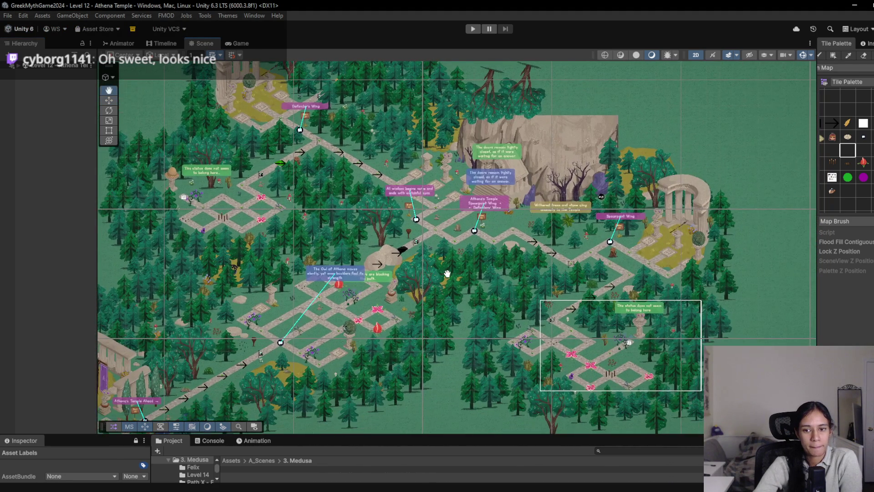
- Play-test Athena Temple, walking down the stone path, then open the scene list
{"action": "left_click", "coordinate": [471, 30]}
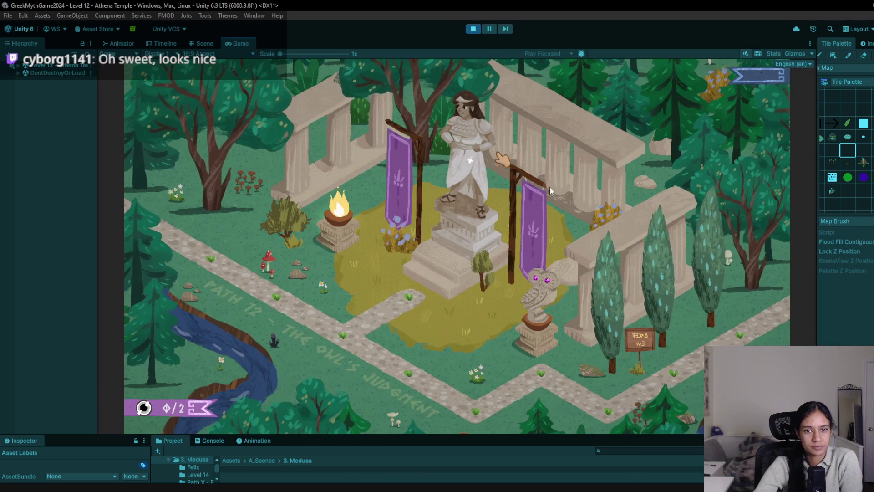
{"action": "left_click", "coordinate": [480, 375]}
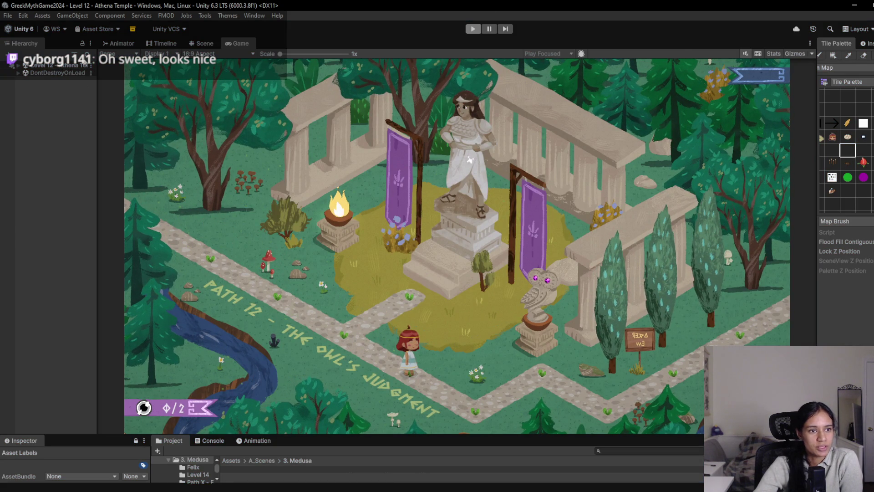
{"action": "key", "text": "ctrl+p"}
{"action": "left_click", "coordinate": [58, 68]}
{"action": "scroll", "coordinate": [65, 182], "scroll_direction": "down", "scroll_amount": 3}
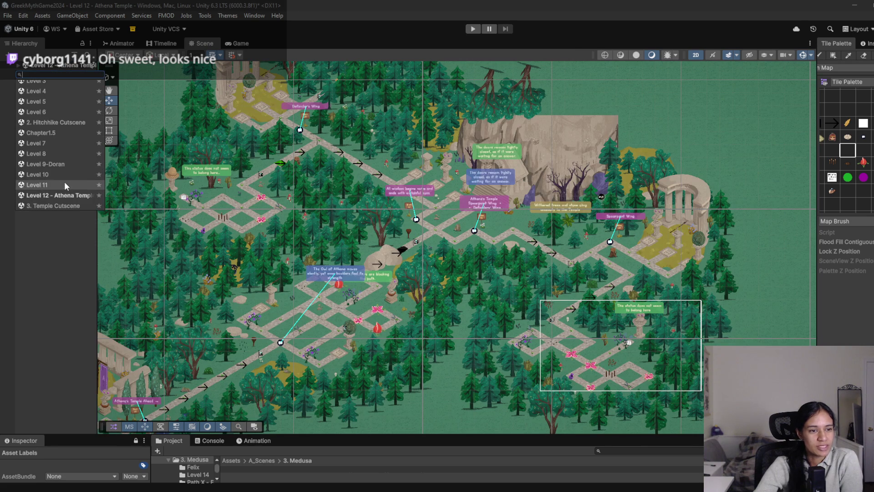
- Open Path X - Fates, answering the Level 12 save prompt, and briefly play-test it
{"action": "scroll", "coordinate": [51, 193], "scroll_direction": "down", "scroll_amount": 3}
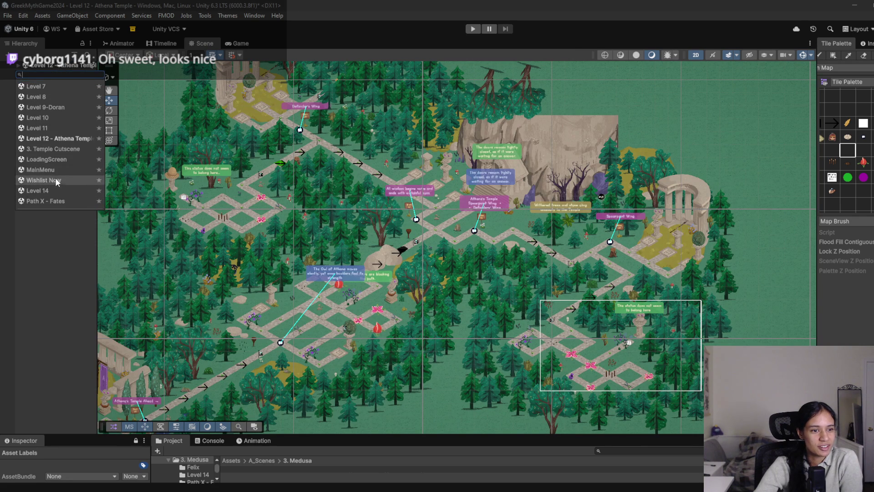
{"action": "scroll", "coordinate": [55, 201], "scroll_direction": "down", "scroll_amount": 2}
{"action": "left_click", "coordinate": [45, 172]}
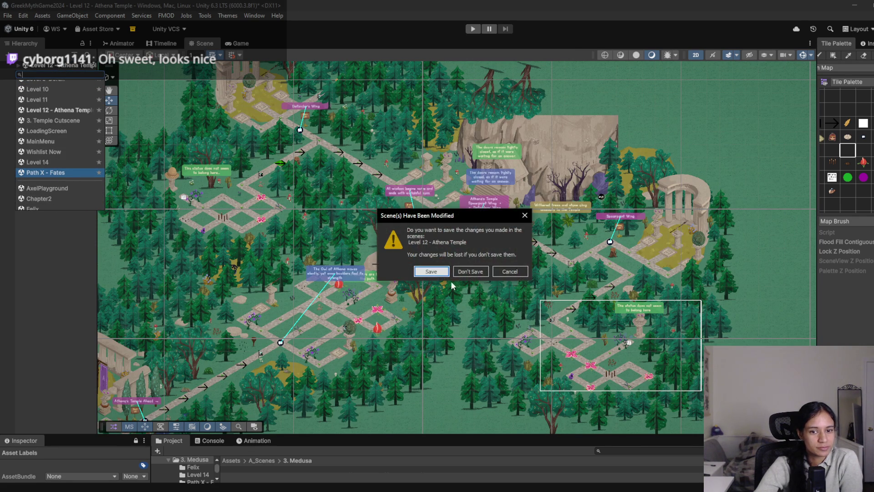
{"action": "left_click", "coordinate": [469, 272]}
{"action": "left_click", "coordinate": [473, 29]}
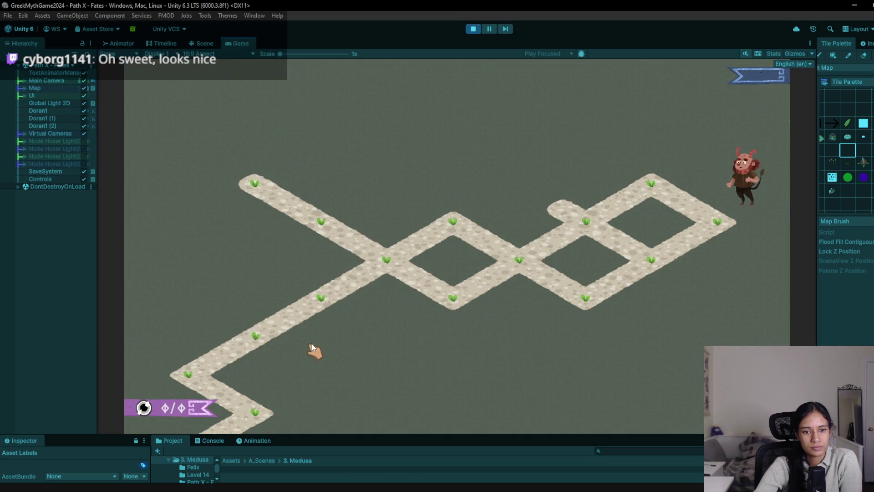
{"action": "left_click", "coordinate": [473, 30]}
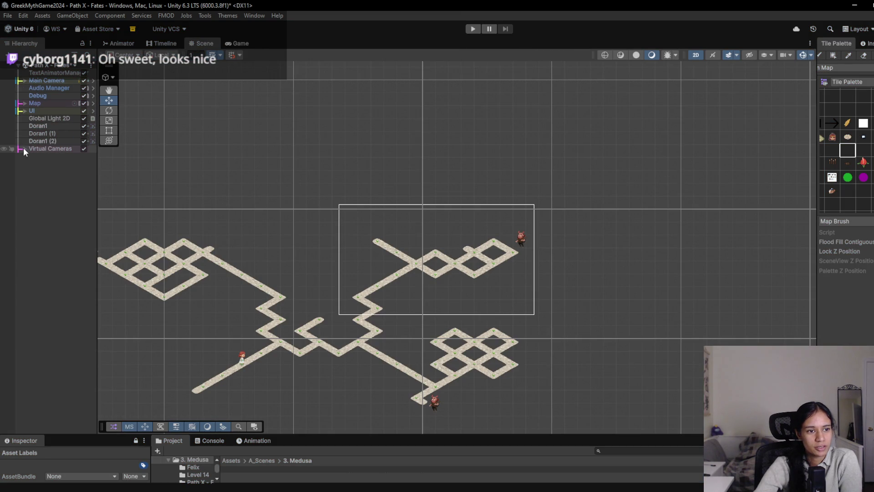
- Select all Camera Views under Virtual Cameras and inspect their settings in a wider Inspector
{"action": "left_click", "coordinate": [50, 157]}
{"action": "left_click", "coordinate": [60, 162]}
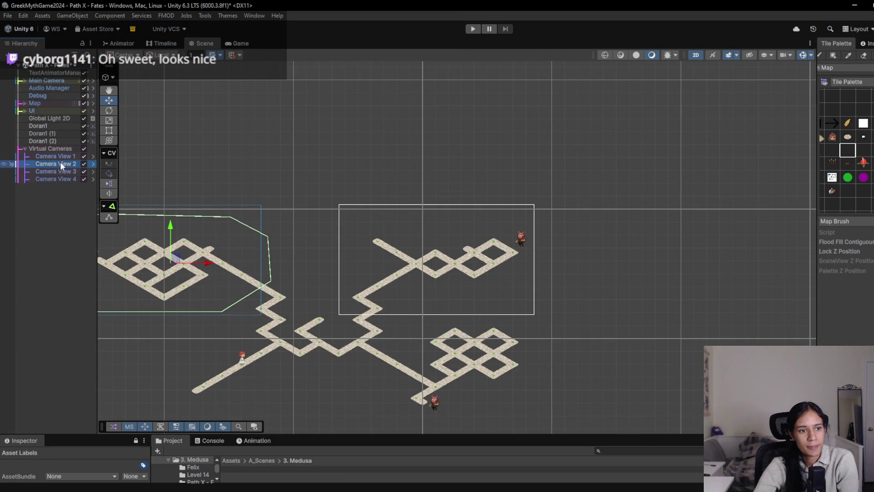
{"action": "left_click", "coordinate": [69, 178], "text": "shift"}
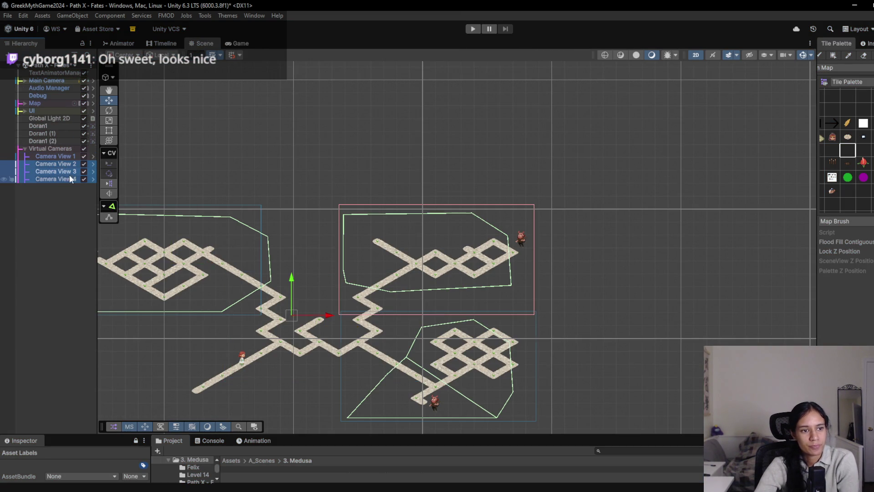
{"action": "left_click", "coordinate": [865, 43]}
{"action": "left_click_drag", "start_coordinate": [810, 116], "coordinate": [717, 118]}
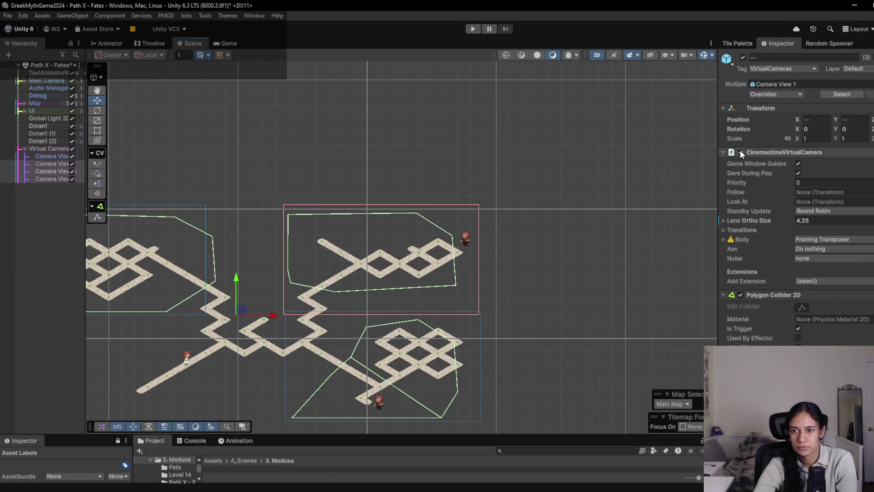
- Play-test the level again, then save the Path X - Fates scene
{"action": "left_click", "coordinate": [474, 29]}
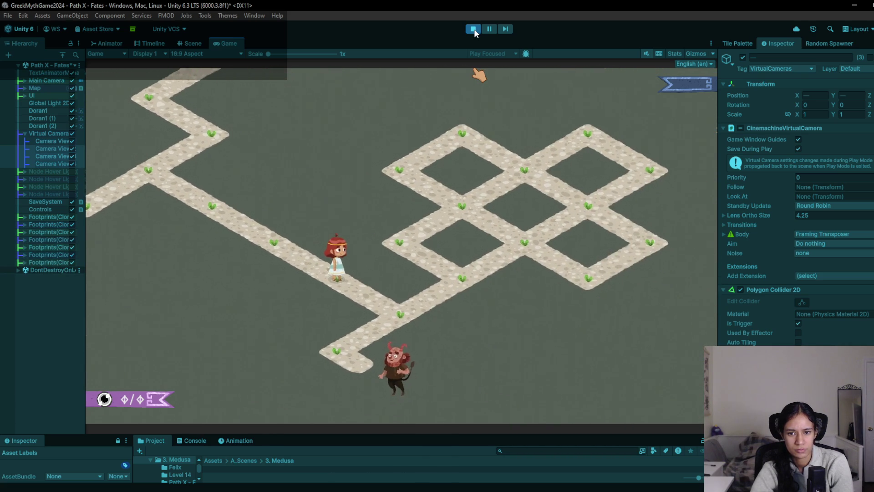
{"action": "left_click", "coordinate": [473, 28]}
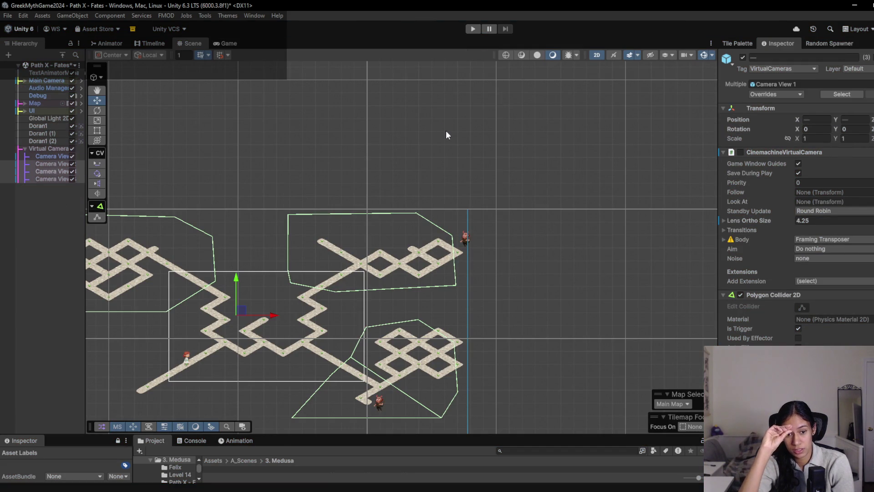
{"action": "key", "text": "ctrl+s"}
{"action": "left_click_drag", "start_coordinate": [430, 436], "coordinate": [421, 323]}
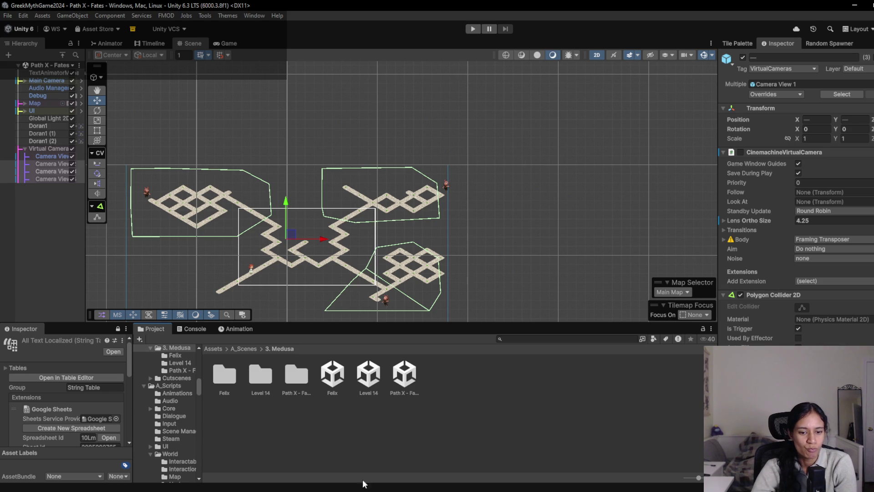
- Switch to the Notepad window showing world2.txt
{"action": "key", "text": "alt+Tab"}
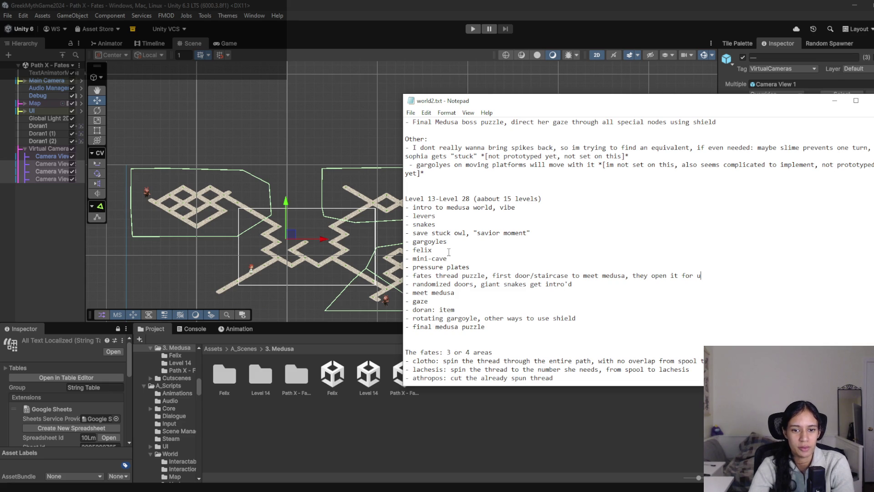
- Append ', element surprise' to the felix entry and save world2.txt
{"action": "type", "text": ", element surprise"}
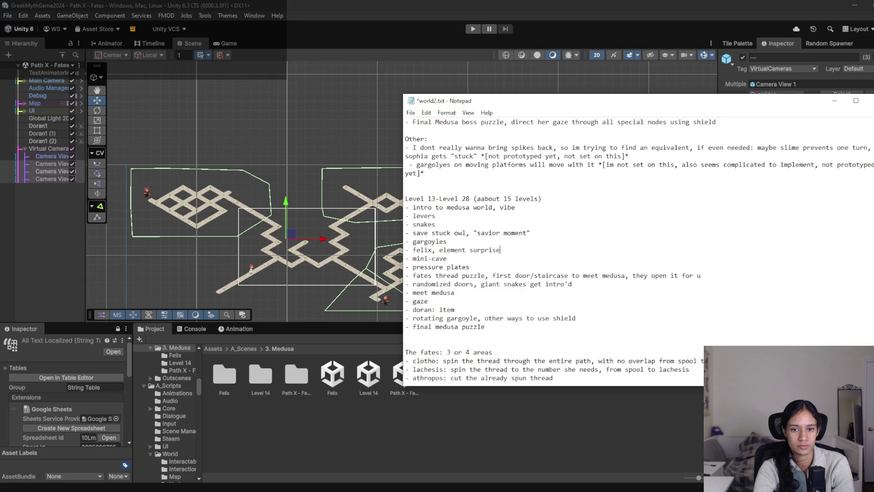
{"action": "key", "text": "ctrl+s"}
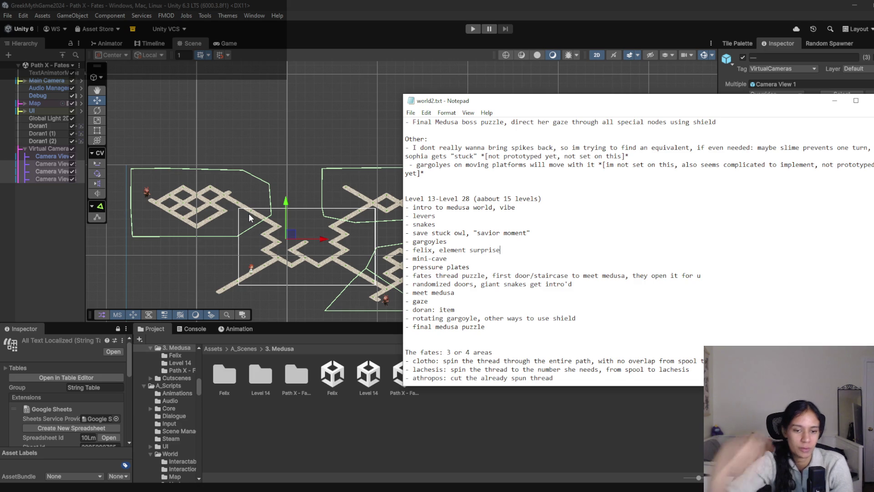
- Create a new scene from the LevelTemplate
{"action": "right_click", "coordinate": [345, 433]}
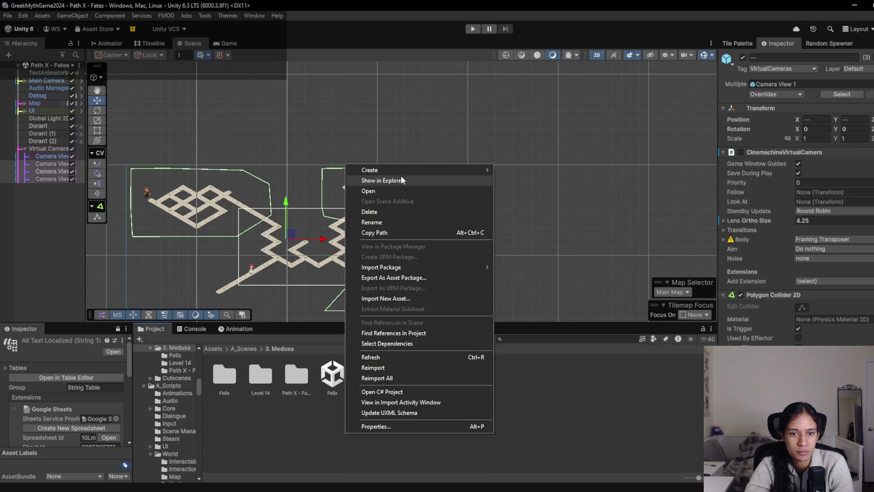
{"action": "left_click", "coordinate": [8, 16]}
{"action": "left_click", "coordinate": [22, 27]}
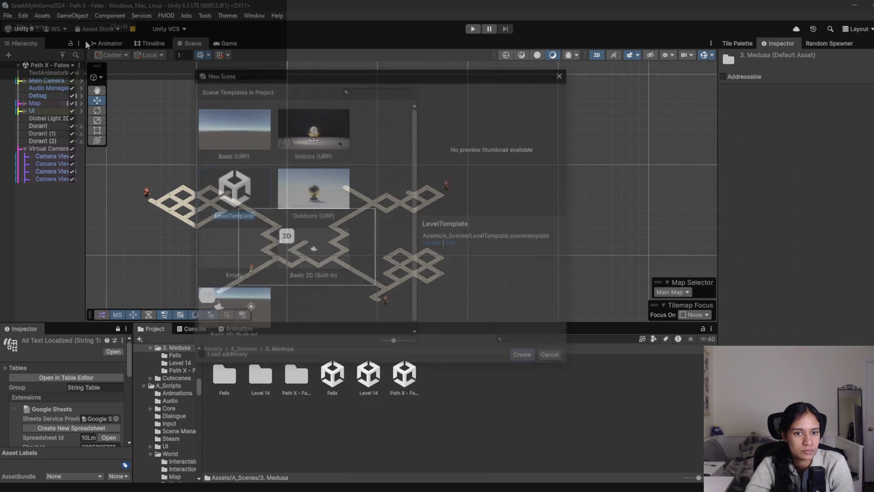
{"action": "double_click", "coordinate": [233, 184]}
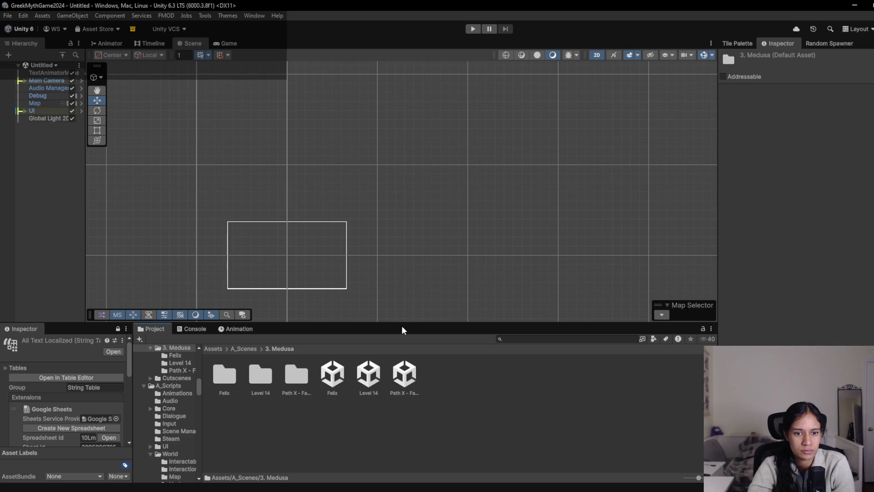
- Save the new scene as Save Owl in A_Scenes/3. Medusa
{"action": "key", "text": "ctrl+s"}
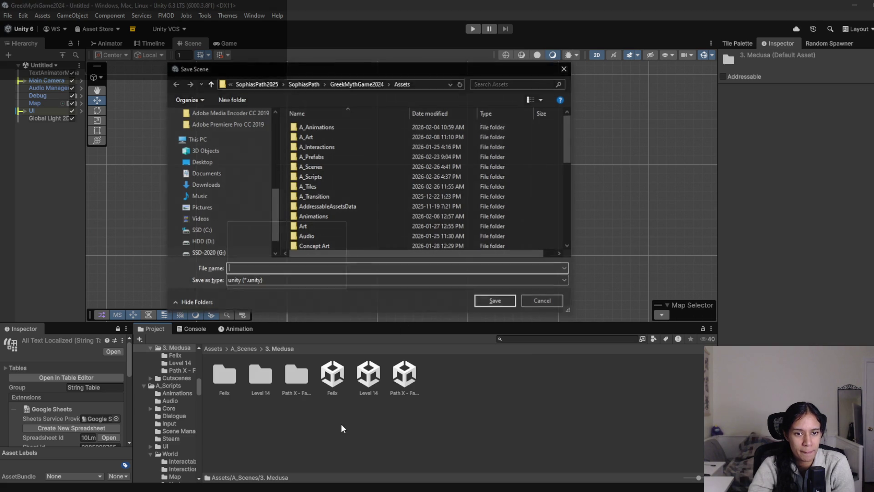
{"action": "double_click", "coordinate": [319, 167]}
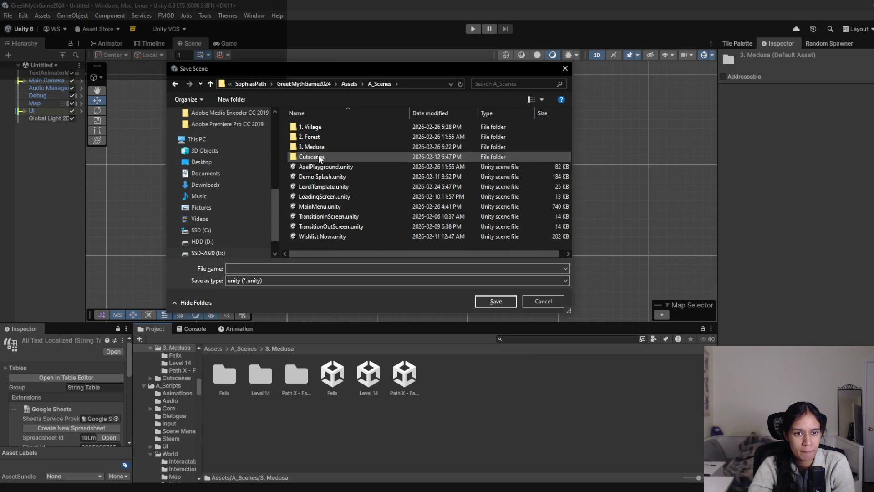
{"action": "double_click", "coordinate": [315, 147]}
{"action": "left_click", "coordinate": [308, 269]}
{"action": "type", "text": "Save Owl"}
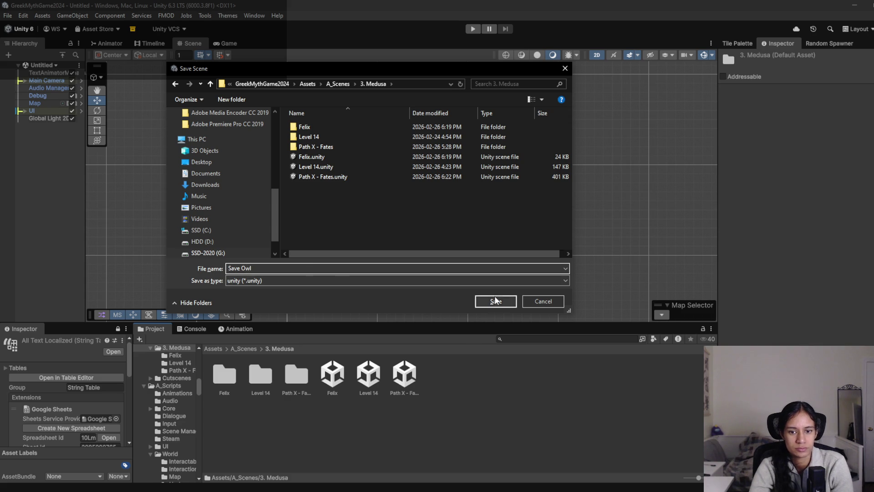
{"action": "left_click", "coordinate": [494, 299]}
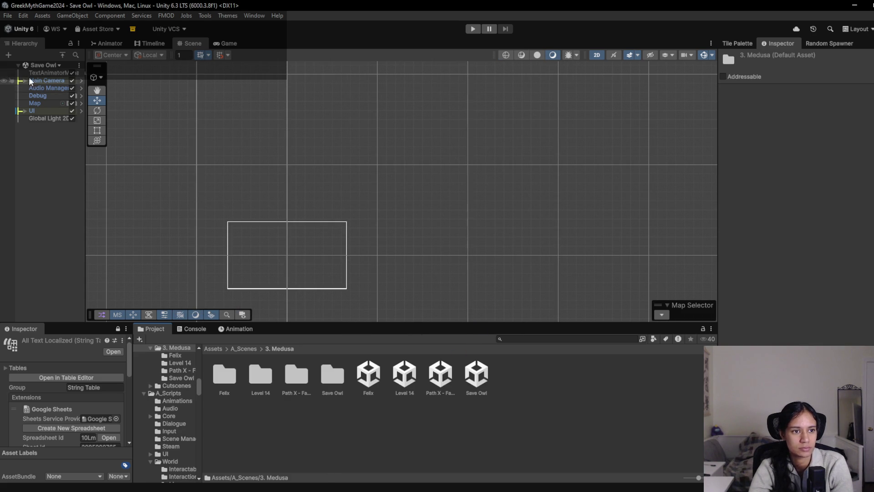
- Select the Map object and center the view on the camera frame
{"action": "double_click", "coordinate": [37, 96]}
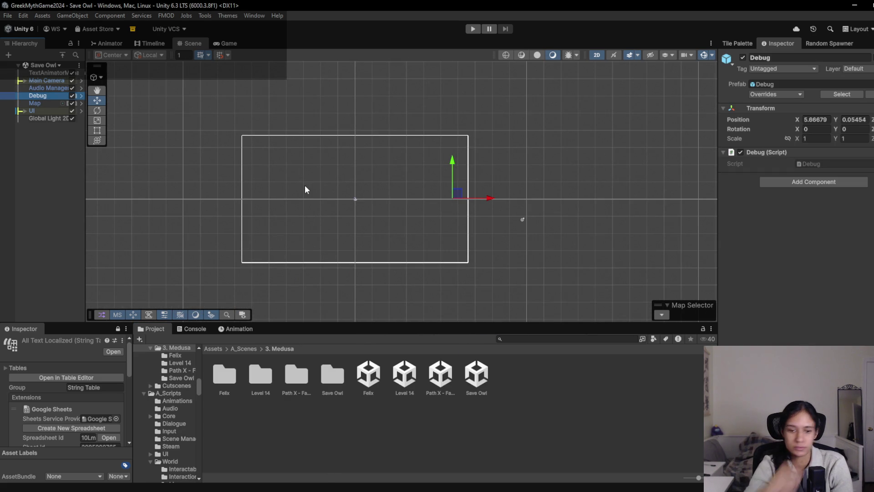
{"action": "left_click", "coordinate": [39, 103]}
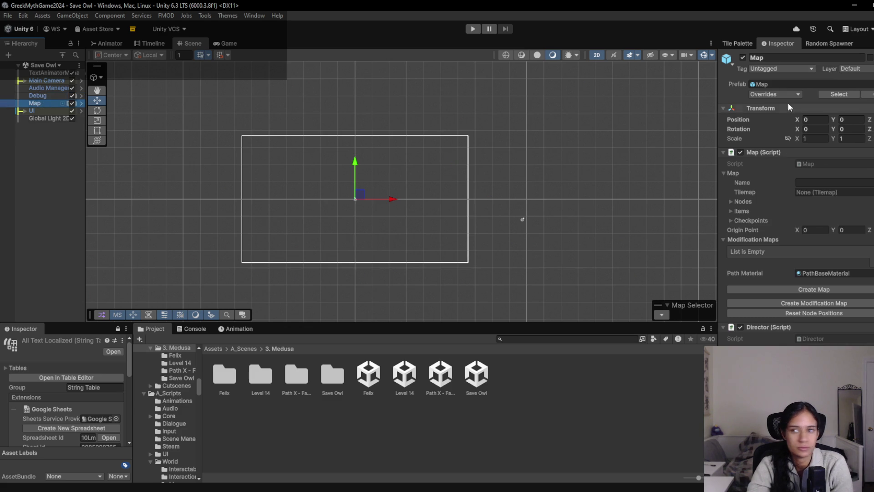
{"action": "left_click", "coordinate": [734, 43]}
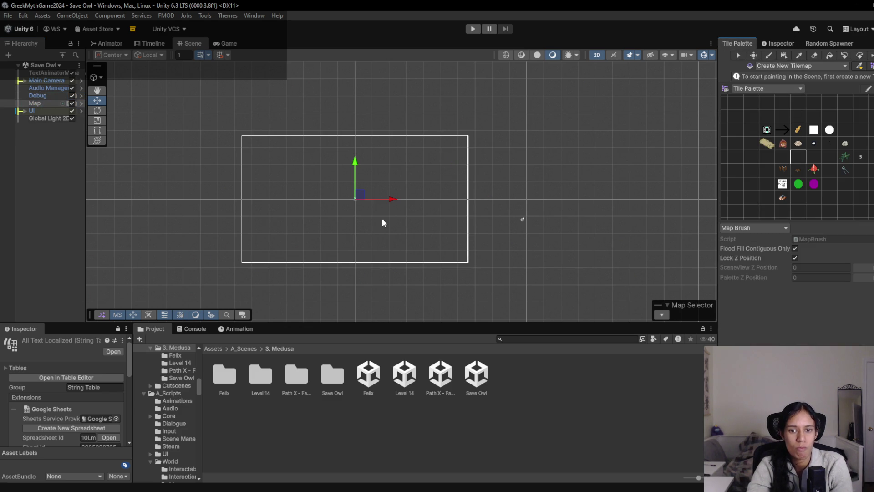
{"action": "left_click_drag", "start_coordinate": [357, 199], "coordinate": [381, 194]}
{"action": "scroll", "coordinate": [382, 194], "scroll_direction": "up", "scroll_amount": 2}
- Generate the Main Map tilemap with Create Map and select it for painting
{"action": "left_click", "coordinate": [776, 43]}
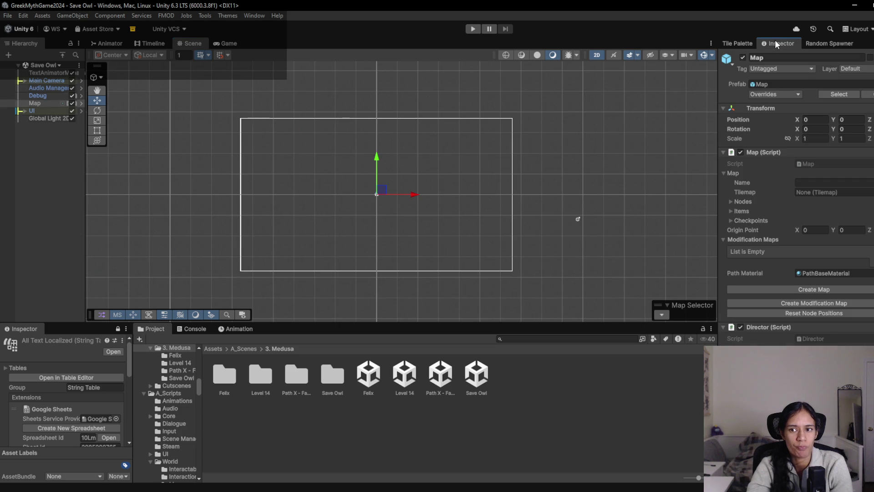
{"action": "left_click", "coordinate": [819, 290]}
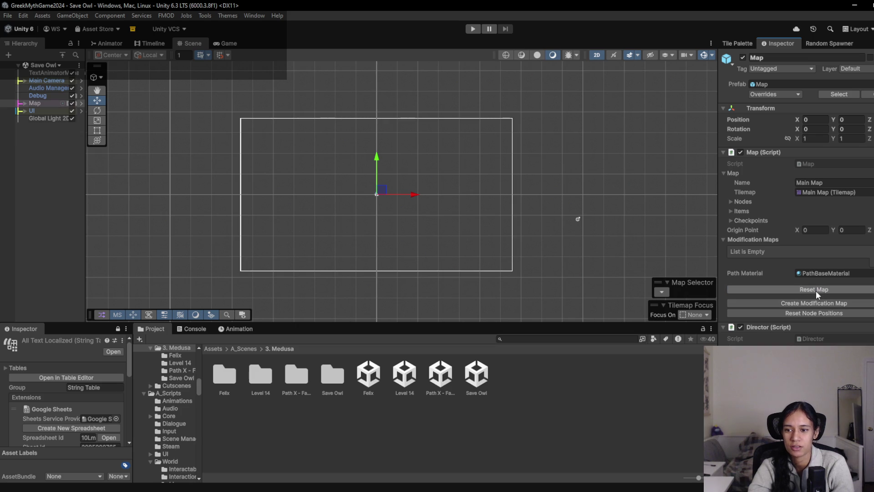
{"action": "left_click", "coordinate": [24, 104]}
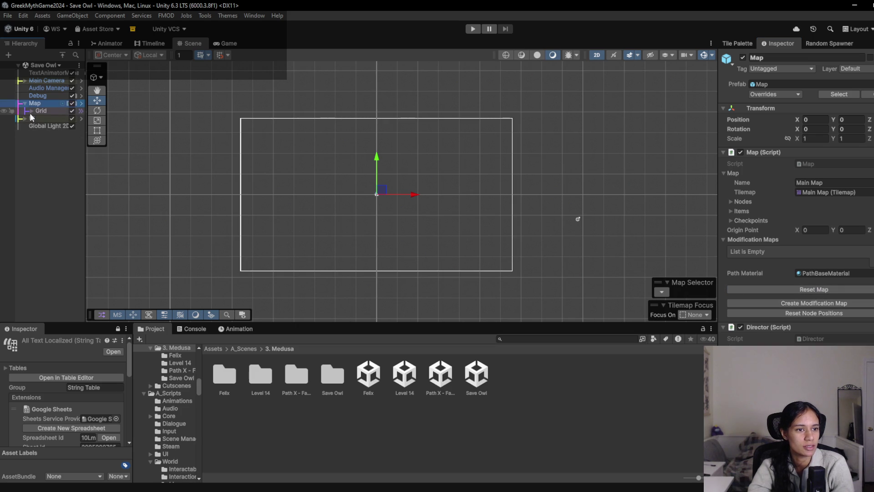
{"action": "left_click", "coordinate": [49, 118]}
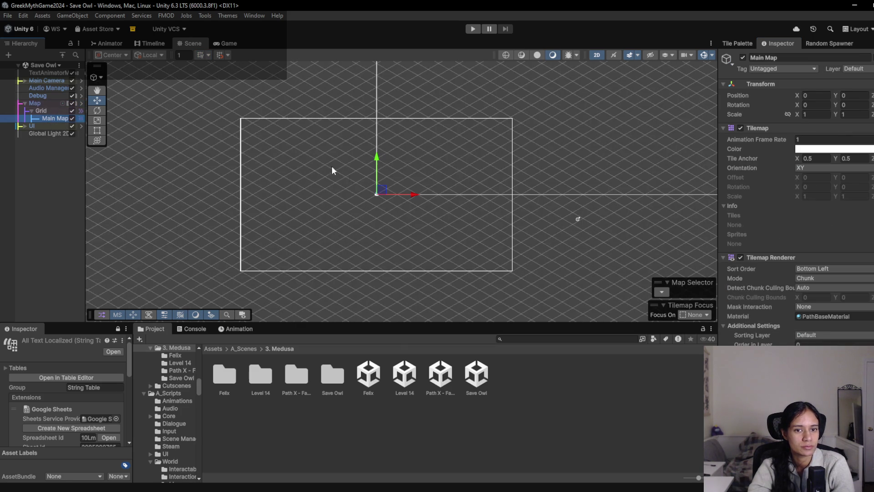
{"action": "scroll", "coordinate": [356, 180], "scroll_direction": "up", "scroll_amount": 1}
{"action": "left_click", "coordinate": [737, 43]}
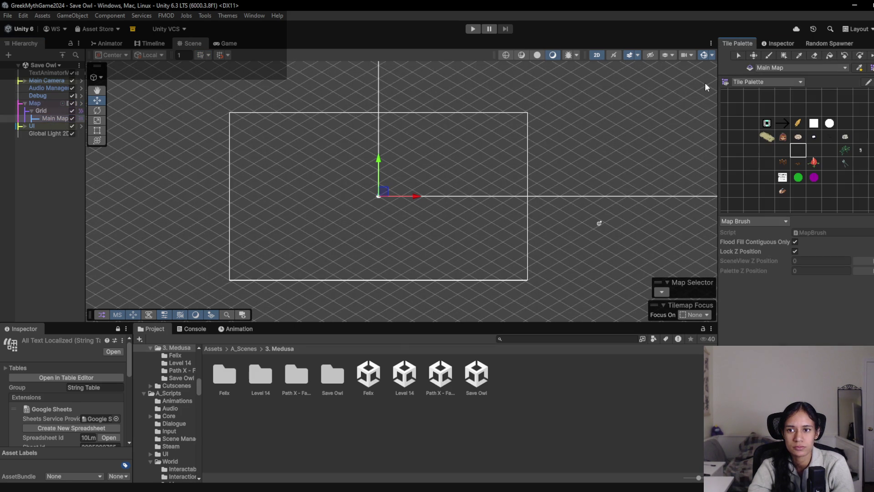
- Paint diagonal stone path strips, including a separate strip off to the right
{"action": "left_click", "coordinate": [767, 149]}
{"action": "mouse_move", "coordinate": [248, 279]}
{"action": "left_mouse_down"}
{"action": "mouse_move", "coordinate": [234, 274]}
{"action": "mouse_move", "coordinate": [282, 250]}
{"action": "left_mouse_up"}
{"action": "left_click_drag", "start_coordinate": [218, 111], "coordinate": [310, 160]}
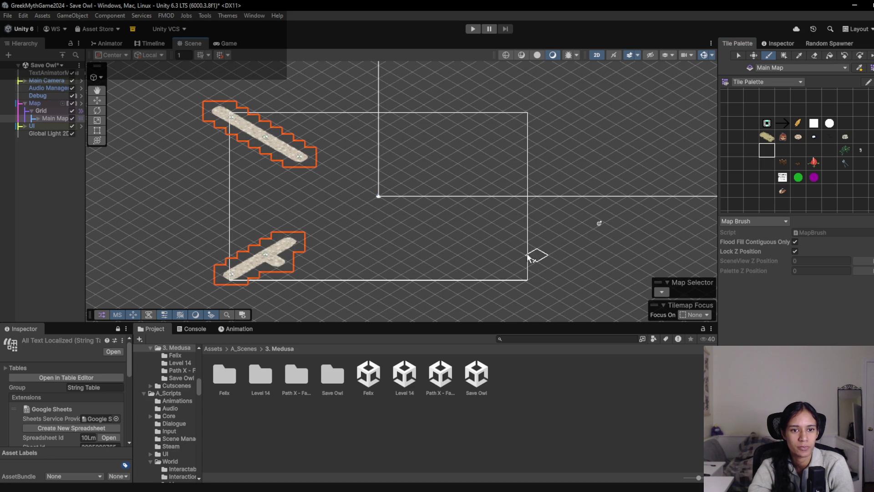
{"action": "mouse_move", "coordinate": [458, 184]}
{"action": "left_mouse_down"}
{"action": "mouse_move", "coordinate": [431, 205]}
{"action": "mouse_move", "coordinate": [393, 180]}
{"action": "mouse_move", "coordinate": [301, 221]}
{"action": "mouse_move", "coordinate": [292, 234]}
{"action": "mouse_move", "coordinate": [330, 178]}
{"action": "mouse_move", "coordinate": [350, 187]}
{"action": "mouse_move", "coordinate": [286, 189]}
{"action": "mouse_move", "coordinate": [301, 199]}
{"action": "mouse_move", "coordinate": [321, 173]}
{"action": "mouse_move", "coordinate": [303, 158]}
{"action": "left_mouse_up"}
{"action": "left_click", "coordinate": [472, 176]}
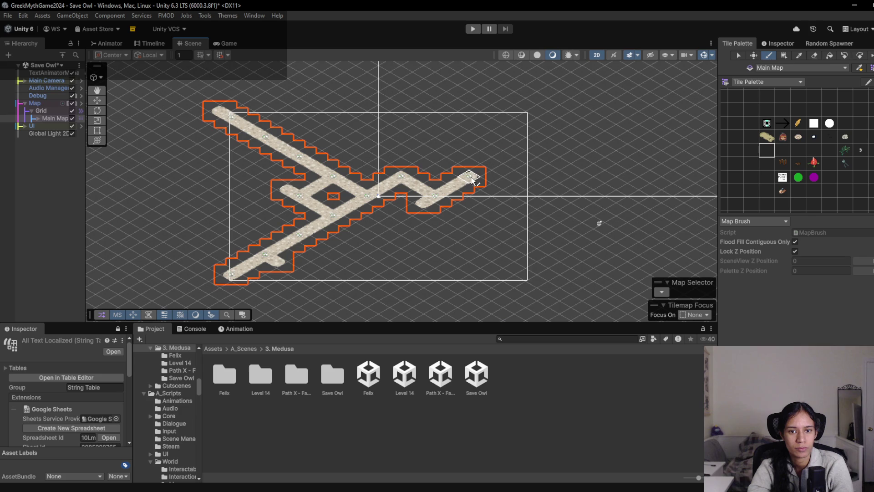
- Erase the tiles linking the right strip and paint a second diamond loop below the junction
{"action": "left_click", "coordinate": [814, 56]}
{"action": "mouse_move", "coordinate": [412, 175]}
{"action": "left_mouse_down"}
{"action": "mouse_move", "coordinate": [397, 185]}
{"action": "mouse_move", "coordinate": [430, 202]}
{"action": "left_mouse_up"}
{"action": "left_click", "coordinate": [798, 113]}
{"action": "left_click", "coordinate": [441, 192]}
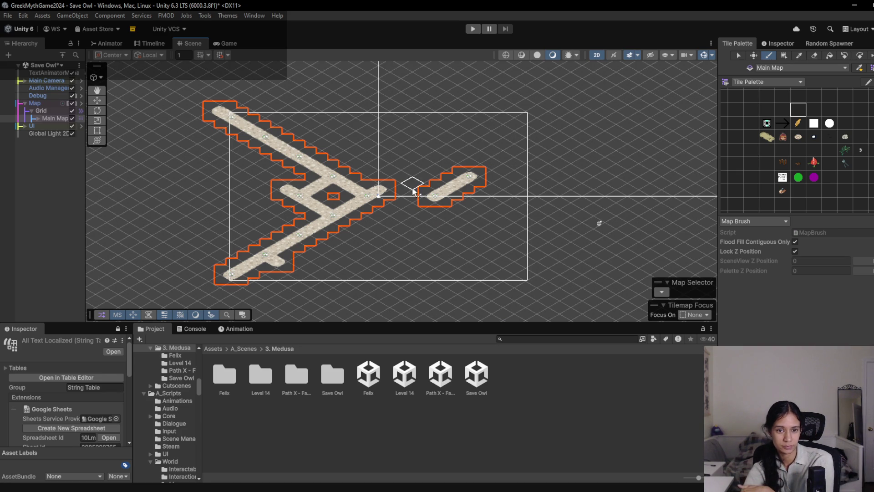
{"action": "left_click", "coordinate": [815, 55]}
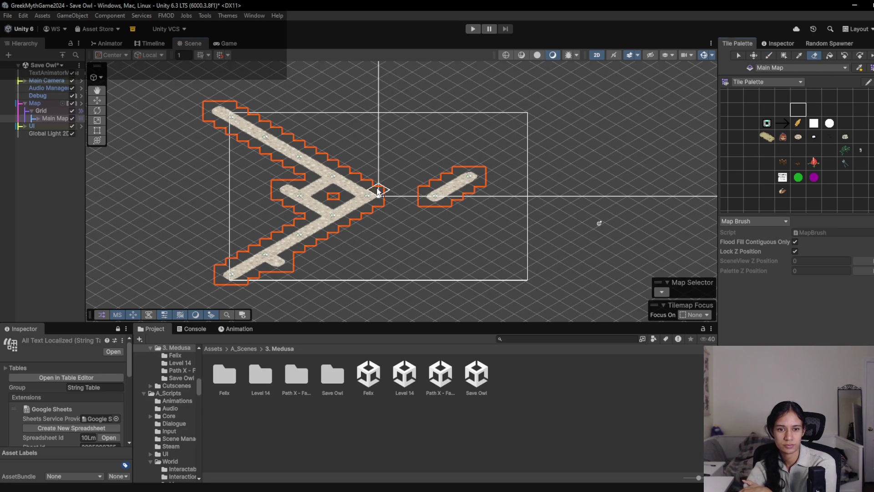
{"action": "left_click", "coordinate": [814, 110]}
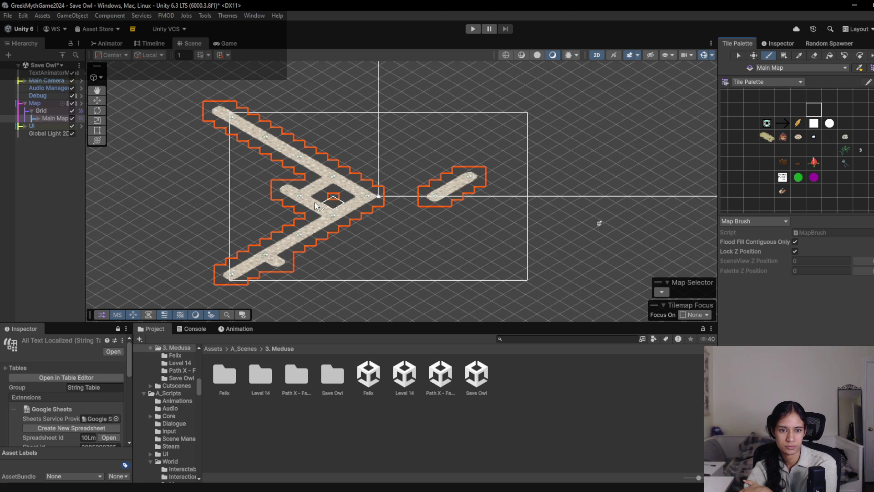
{"action": "mouse_move", "coordinate": [287, 205]}
{"action": "left_mouse_down"}
{"action": "mouse_move", "coordinate": [267, 215]}
{"action": "mouse_move", "coordinate": [291, 229]}
{"action": "left_mouse_up"}
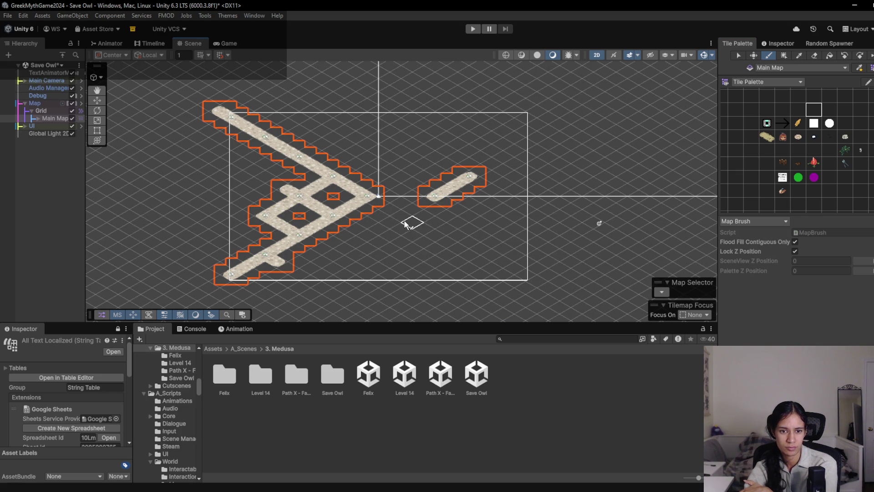
{"action": "left_click", "coordinate": [814, 56]}
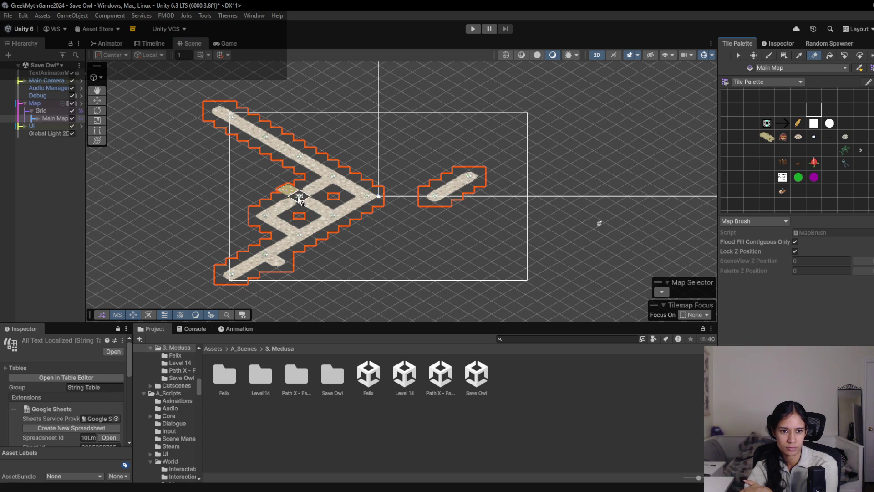
- Paint path tiles to finish the X crossing and add two V-shaped strips on the right
{"action": "left_click", "coordinate": [788, 97]}
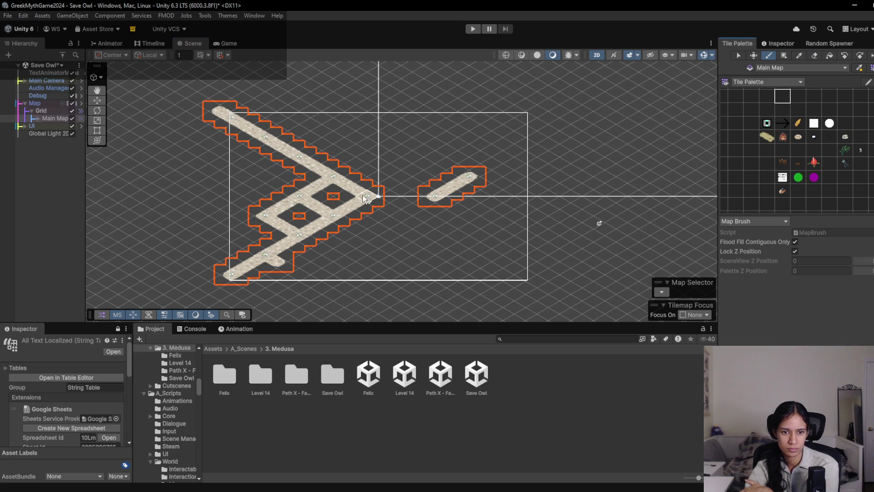
{"action": "left_click", "coordinate": [360, 237]}
{"action": "left_click", "coordinate": [376, 241]}
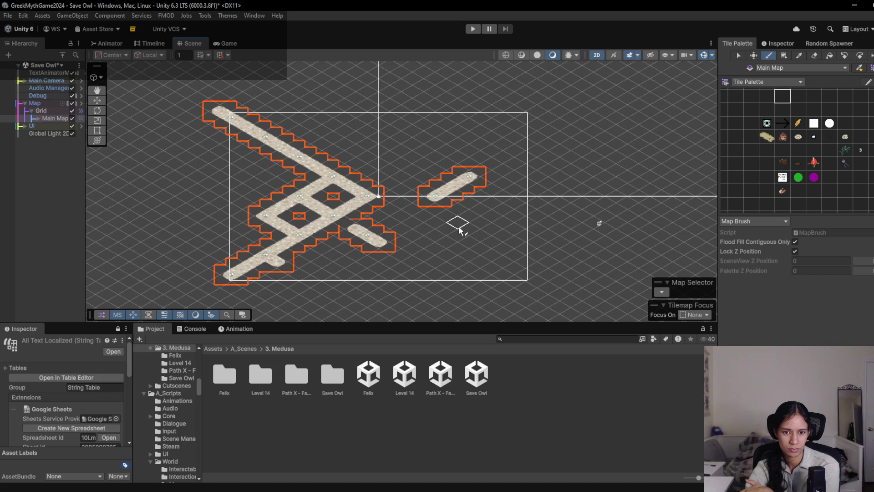
{"action": "left_click_drag", "start_coordinate": [345, 171], "coordinate": [371, 156]}
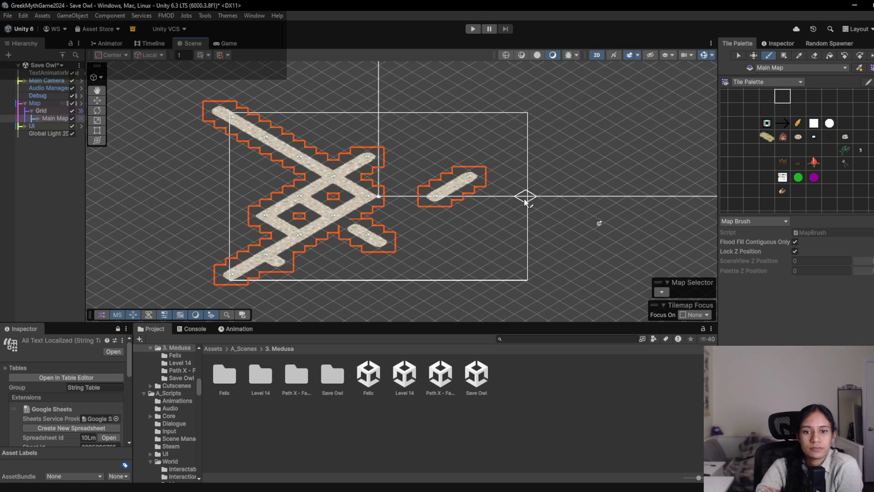
{"action": "left_click", "coordinate": [412, 136]}
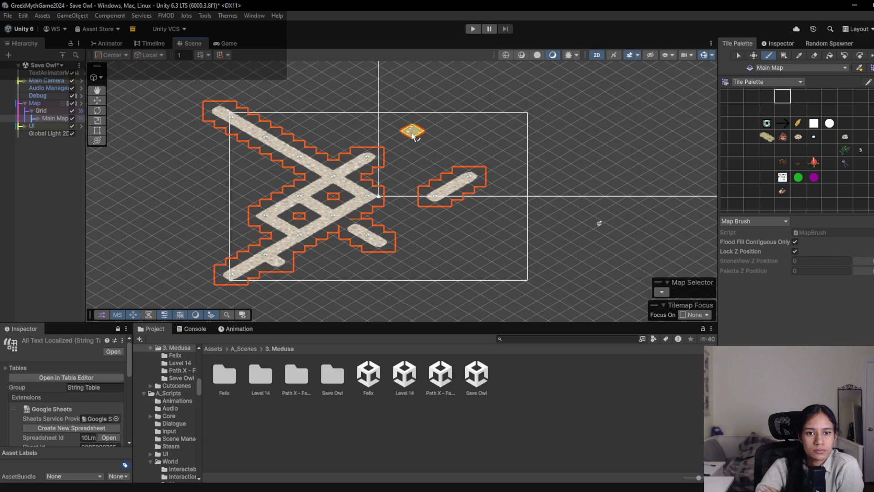
{"action": "left_click_drag", "start_coordinate": [412, 136], "coordinate": [451, 114]}
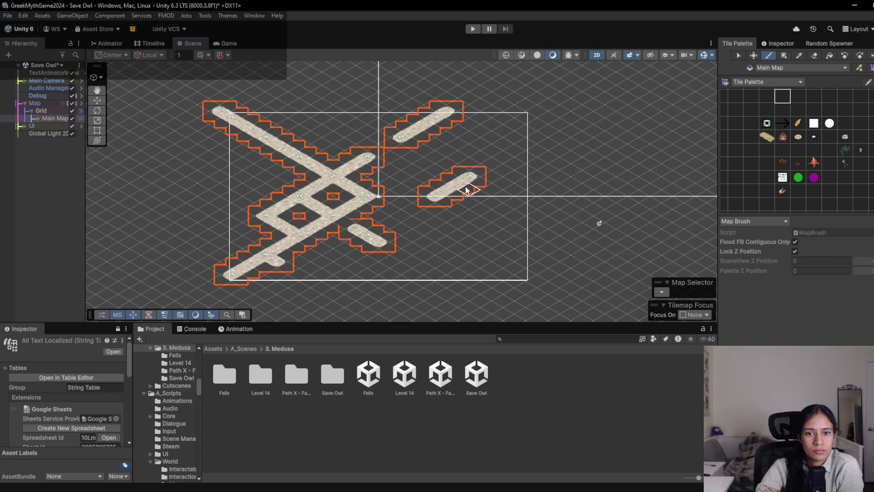
{"action": "left_click_drag", "start_coordinate": [414, 141], "coordinate": [436, 157]}
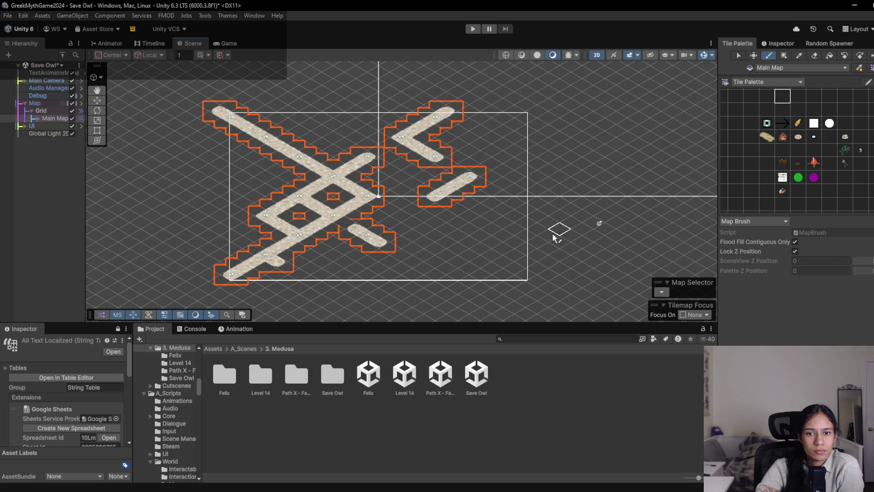
{"action": "mouse_move", "coordinate": [448, 203]}
{"action": "left_mouse_down"}
{"action": "mouse_move", "coordinate": [480, 224]}
{"action": "mouse_move", "coordinate": [440, 239]}
{"action": "mouse_move", "coordinate": [524, 287]}
{"action": "left_mouse_up"}
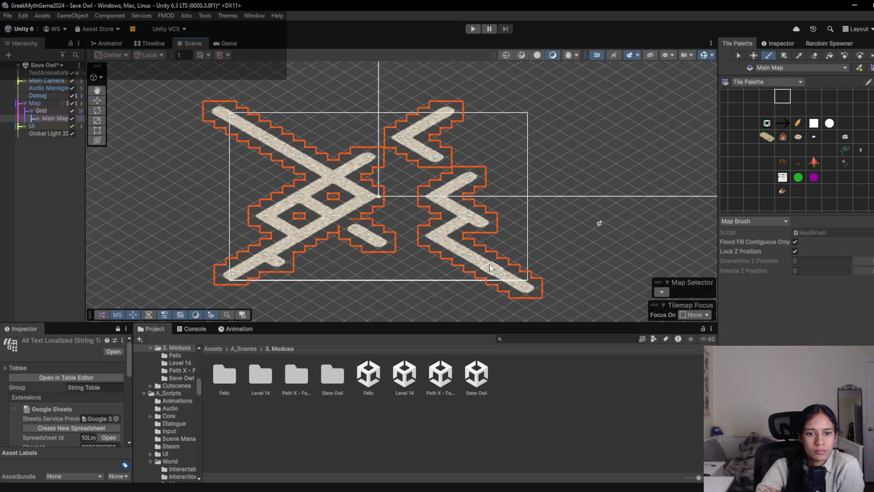
{"action": "scroll", "coordinate": [491, 268], "scroll_direction": "down", "scroll_amount": 2}
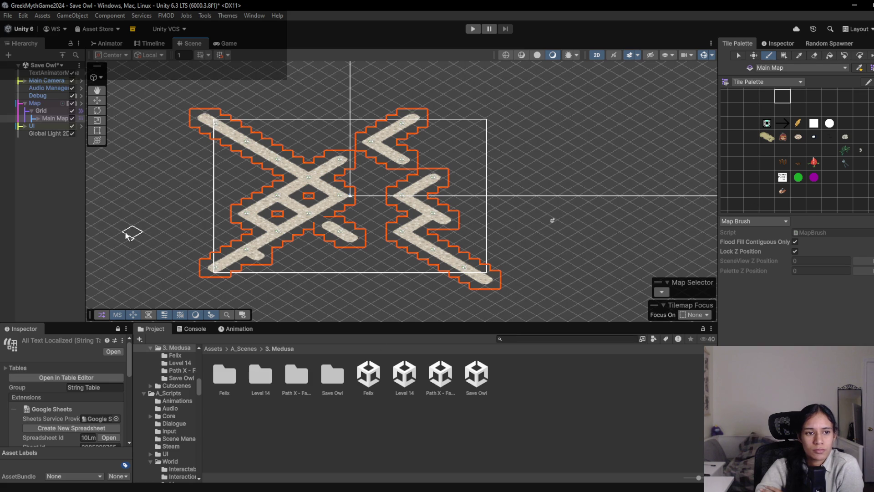
- Clear the tilemap selection and delete the stray character sprite from the scene
{"action": "left_click", "coordinate": [70, 255]}
{"action": "key", "text": "w"}
{"action": "left_click", "coordinate": [654, 171]}
{"action": "left_click_drag", "start_coordinate": [659, 171], "coordinate": [450, 155]}
{"action": "key", "text": "Delete"}
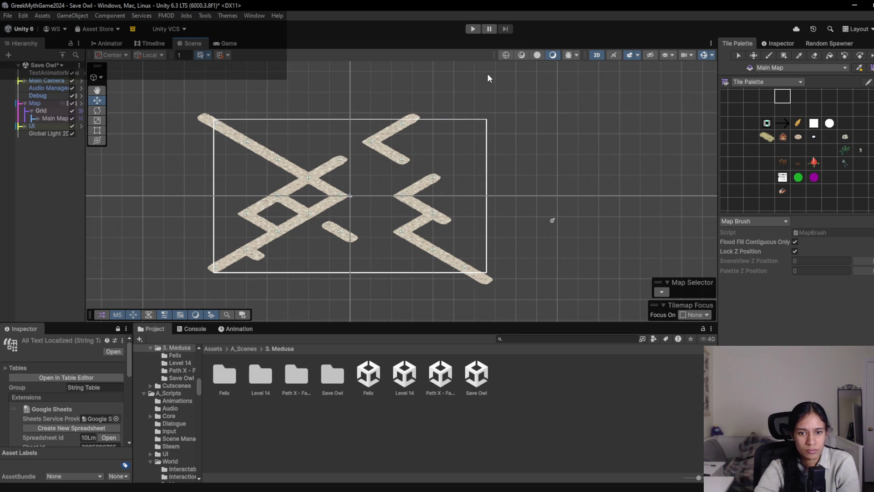
- Open the Level 8 scene and select a tree in the forest
{"action": "left_click", "coordinate": [553, 339]}
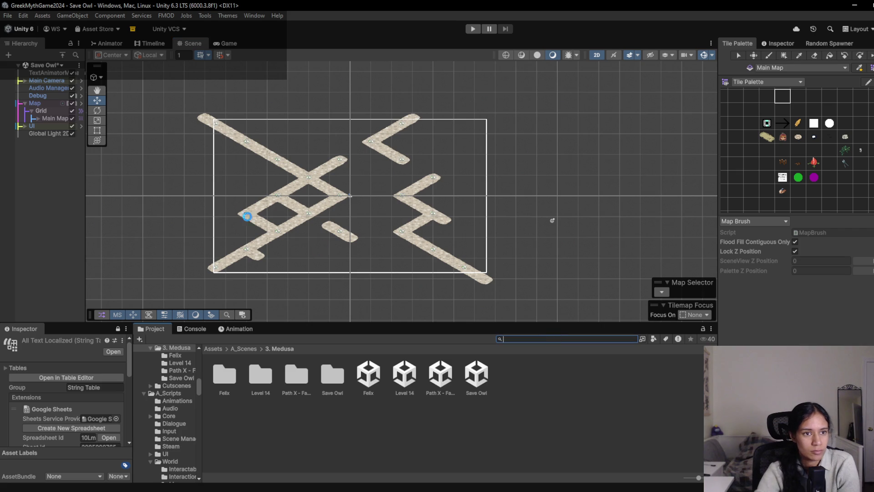
{"action": "left_click", "coordinate": [42, 64]}
{"action": "scroll", "coordinate": [64, 150], "scroll_direction": "down", "scroll_amount": 3}
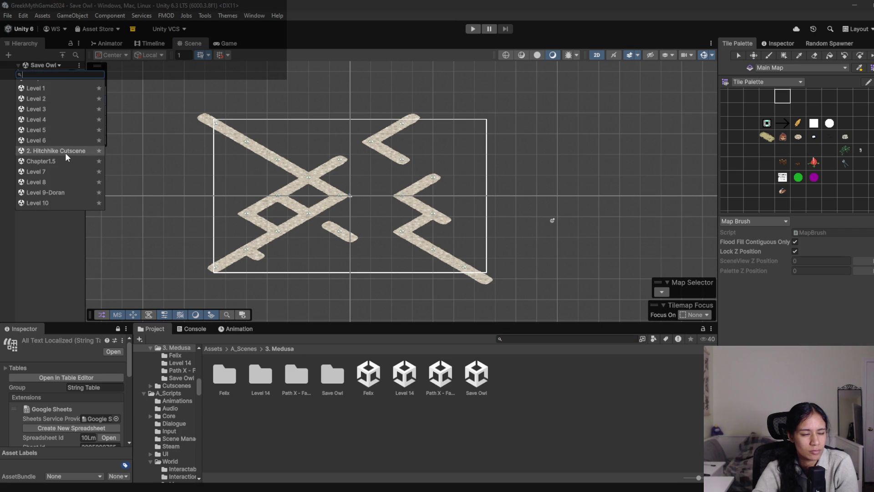
{"action": "left_click", "coordinate": [36, 181]}
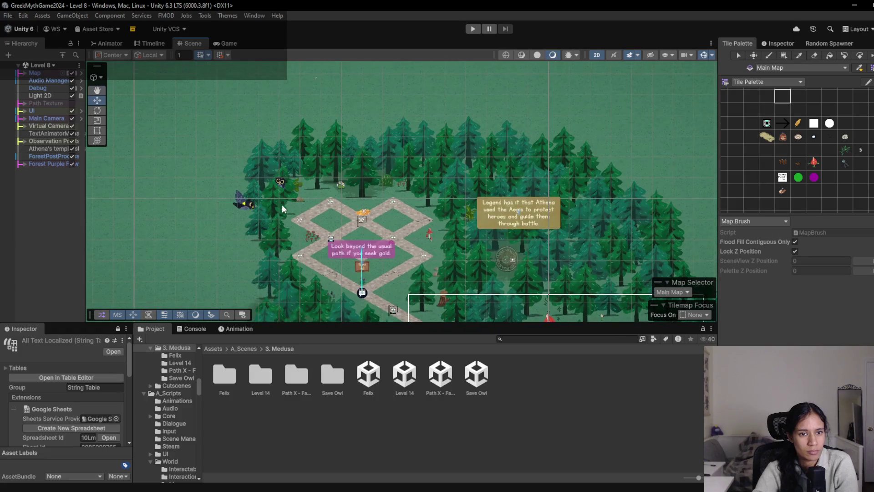
{"action": "left_click", "coordinate": [280, 179]}
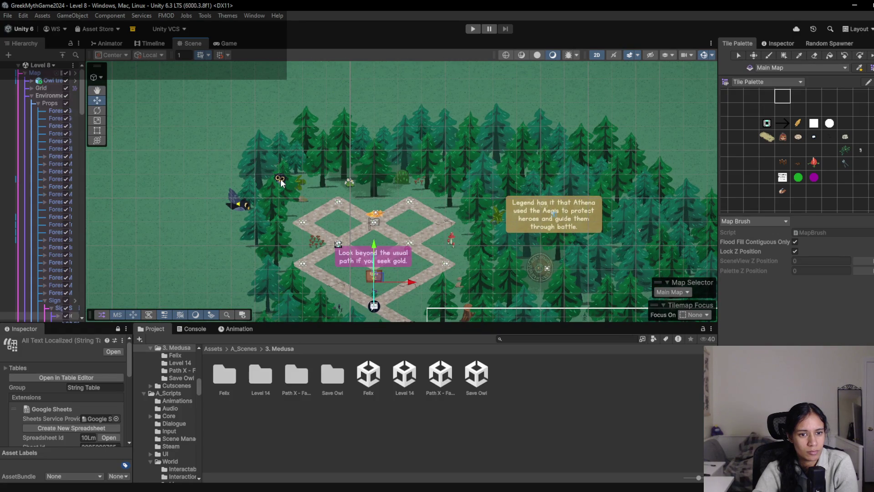
{"action": "left_click", "coordinate": [44, 289]}
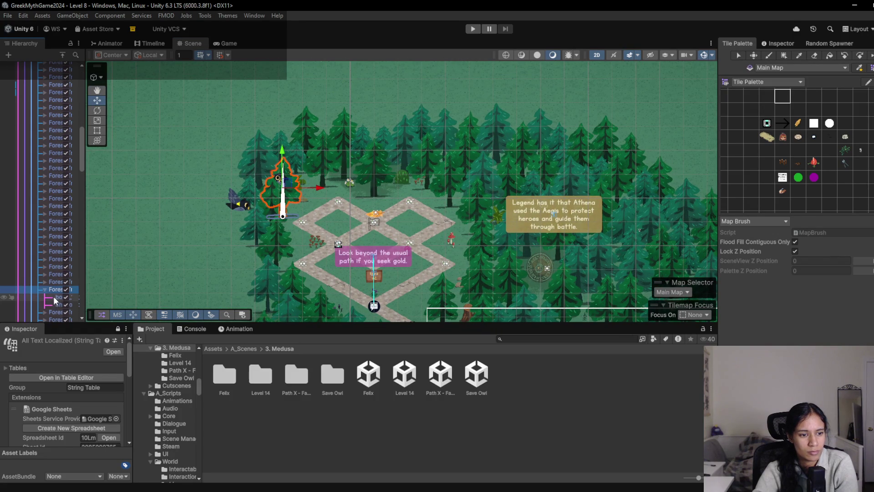
{"action": "scroll", "coordinate": [258, 239], "scroll_direction": "up", "scroll_amount": 5}
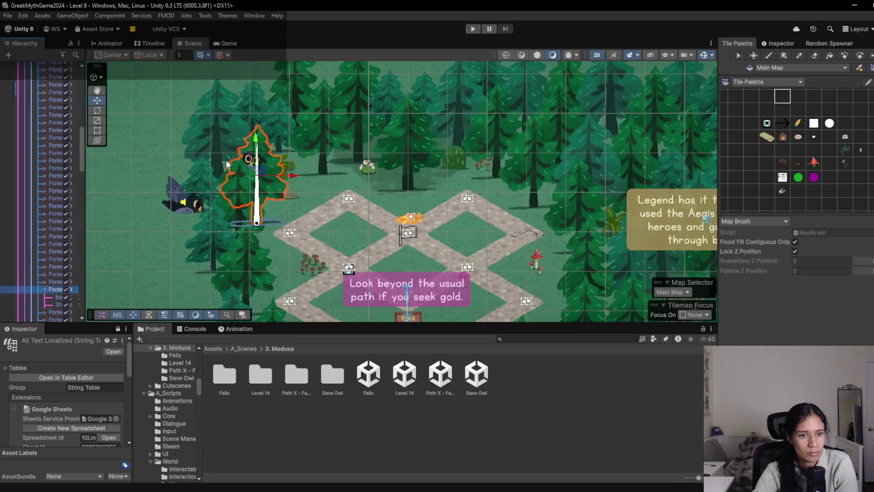
- Widen the Hierarchy and select the rigged tree and its bone_1 in Level 8
{"action": "left_click", "coordinate": [255, 245]}
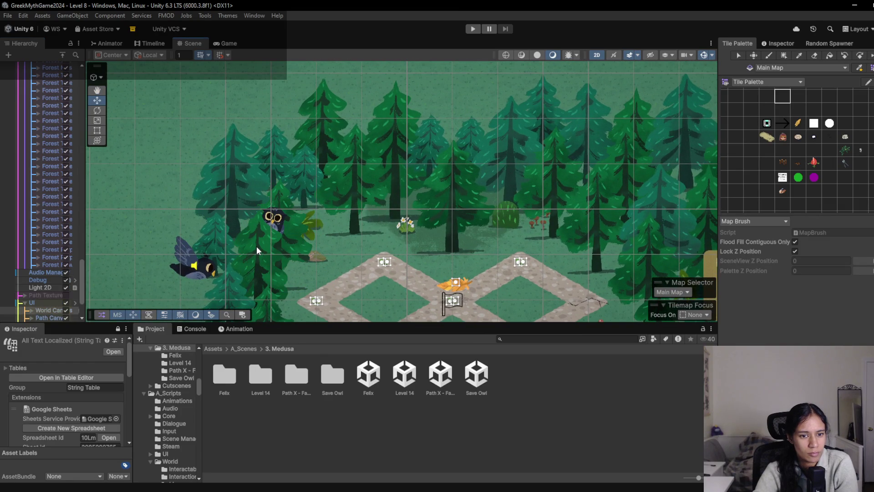
{"action": "left_click", "coordinate": [256, 246]}
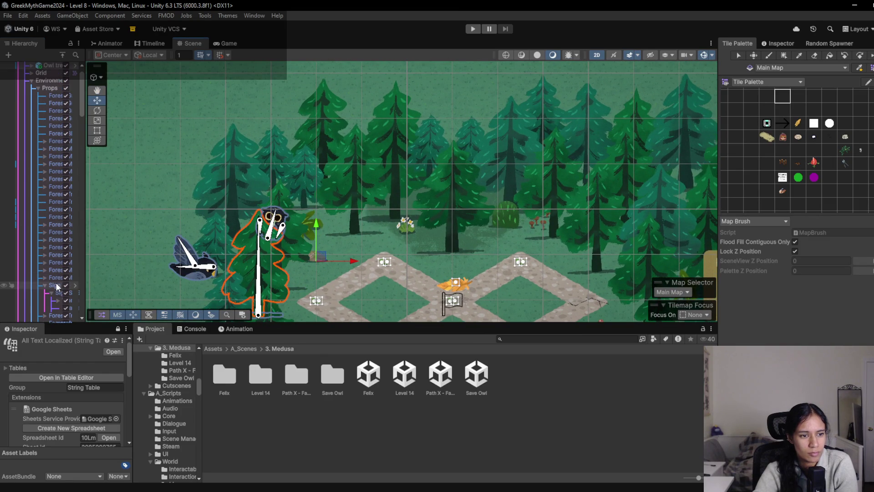
{"action": "scroll", "coordinate": [73, 280], "scroll_direction": "down", "scroll_amount": 4}
{"action": "left_click_drag", "start_coordinate": [85, 216], "coordinate": [117, 215]}
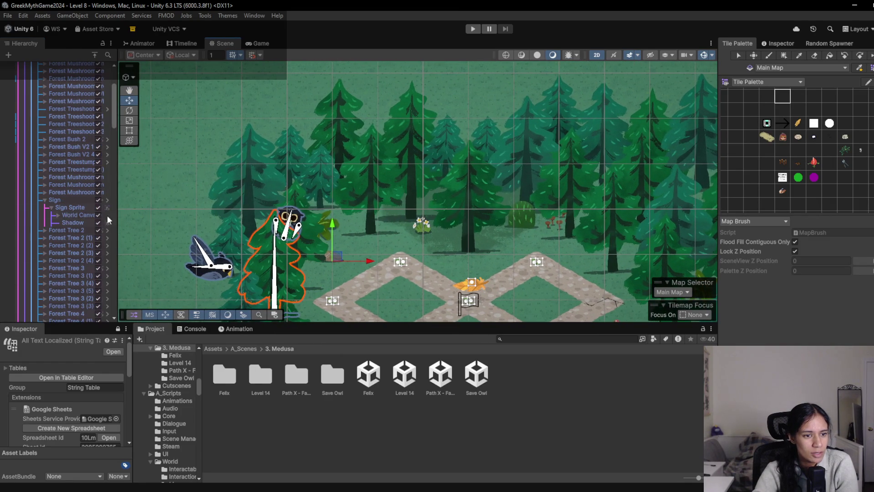
{"action": "left_click", "coordinate": [61, 215]}
{"action": "left_click", "coordinate": [285, 224]}
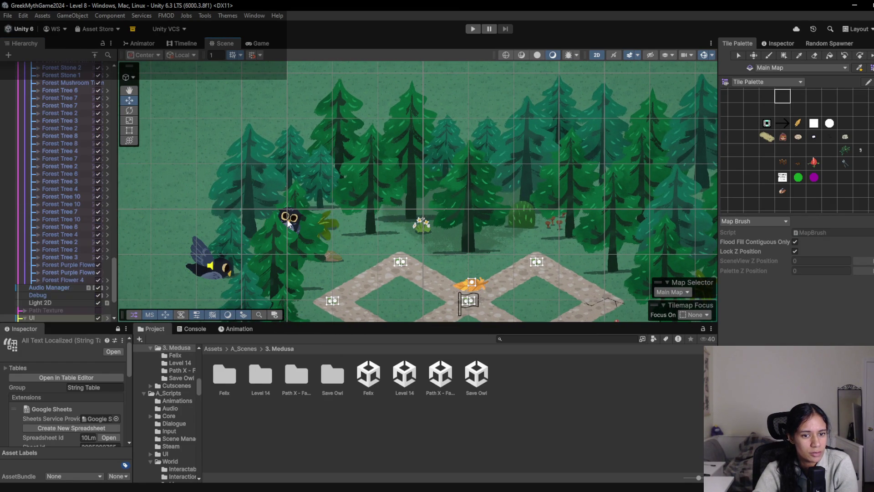
{"action": "left_click", "coordinate": [288, 223]}
{"action": "left_click", "coordinate": [290, 224]}
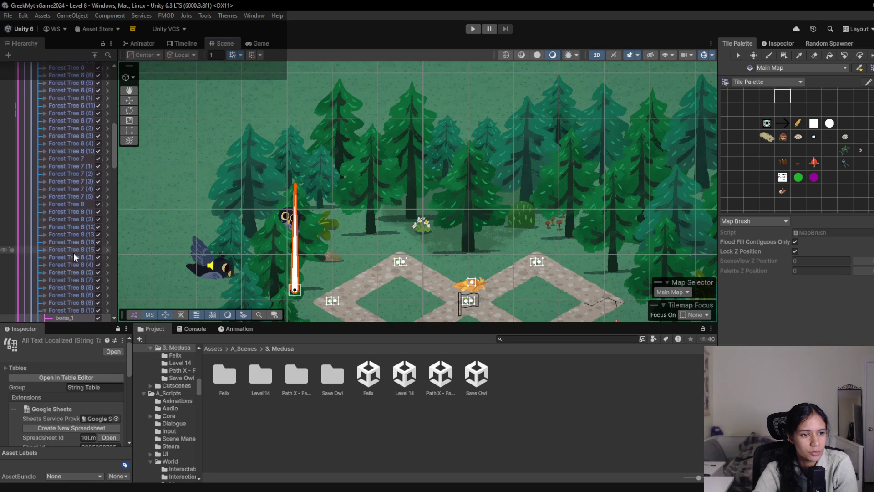
- Select the tree standing next to the owl in Level 8
{"action": "left_click", "coordinate": [276, 271]}
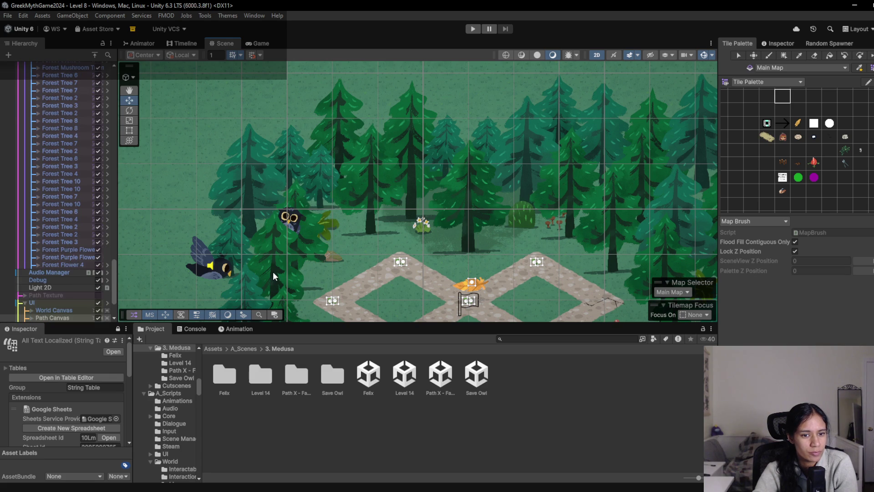
{"action": "left_click", "coordinate": [273, 276]}
{"action": "scroll", "coordinate": [57, 288], "scroll_direction": "up", "scroll_amount": 3}
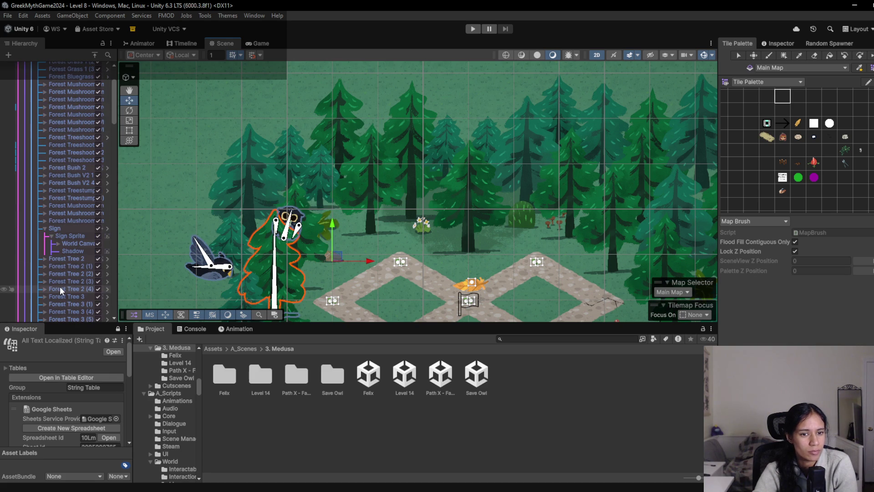
{"action": "scroll", "coordinate": [59, 288], "scroll_direction": "down", "scroll_amount": 3}
{"action": "scroll", "coordinate": [80, 252], "scroll_direction": "down", "scroll_amount": 3}
{"action": "scroll", "coordinate": [80, 252], "scroll_direction": "up", "scroll_amount": 4}
{"action": "scroll", "coordinate": [91, 249], "scroll_direction": "up", "scroll_amount": 5}
- Expand Owl tree and bone_1 and select the owl idle sprite
{"action": "left_click", "coordinate": [32, 81]}
{"action": "left_click", "coordinate": [55, 103]}
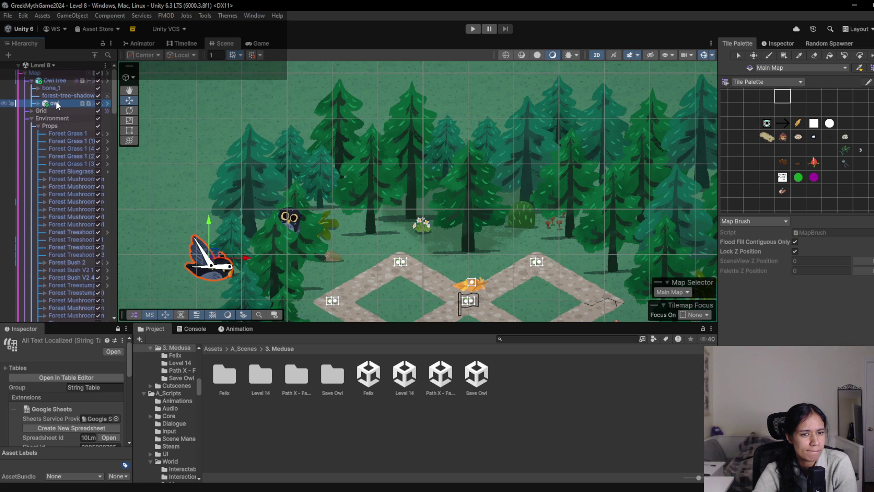
{"action": "left_click", "coordinate": [38, 88]}
{"action": "left_click", "coordinate": [66, 96]}
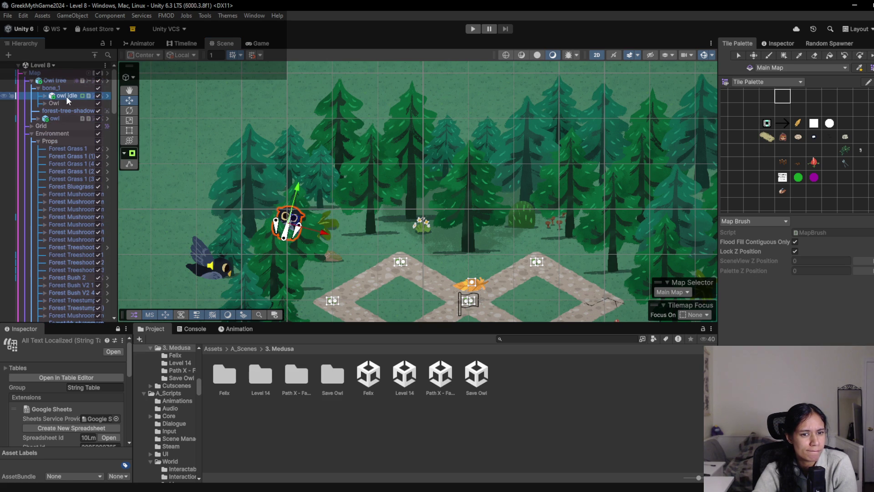
- Open the Save Owl scene from the scene list
{"action": "left_click", "coordinate": [46, 66]}
{"action": "scroll", "coordinate": [57, 159], "scroll_direction": "down", "scroll_amount": 3}
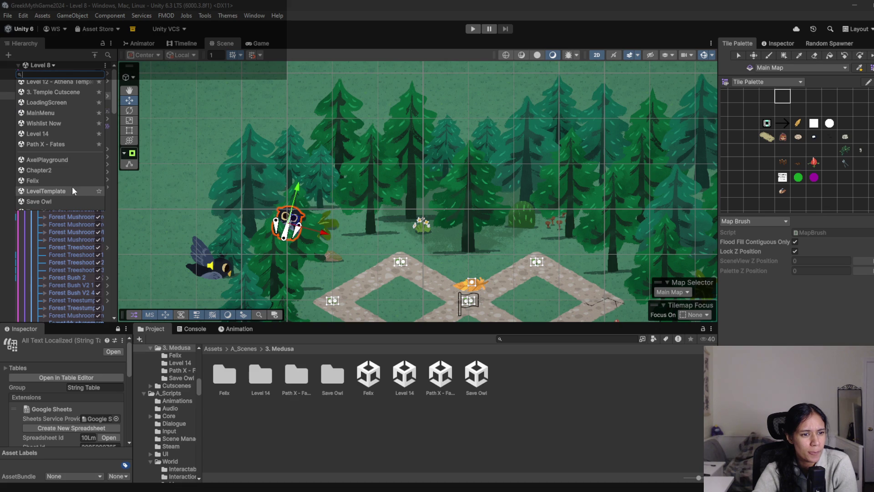
{"action": "left_click", "coordinate": [98, 201]}
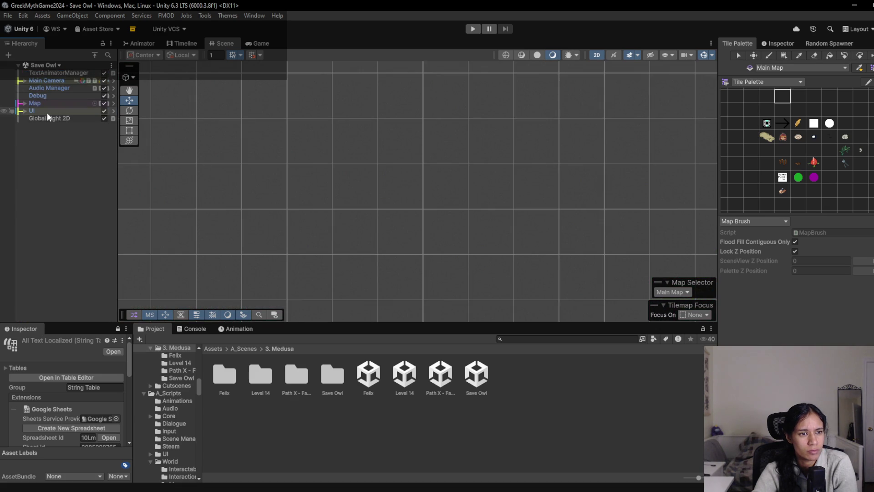
- Frame the Map's tile paths and paste the owl idle sprite into Save Owl
{"action": "double_click", "coordinate": [48, 111]}
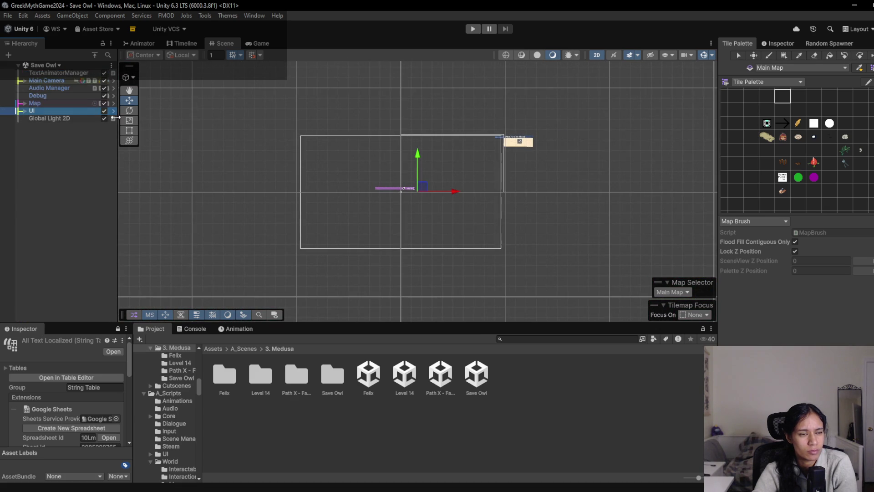
{"action": "left_click", "coordinate": [47, 103]}
{"action": "double_click", "coordinate": [47, 103]}
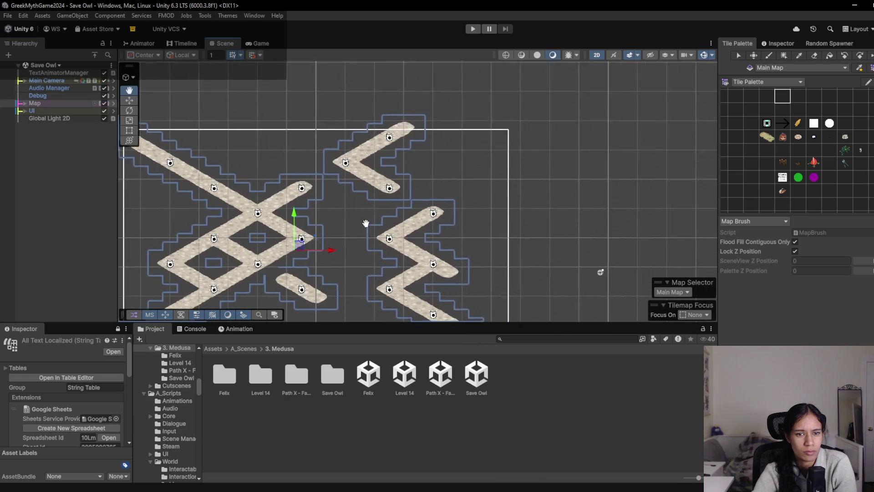
{"action": "key", "text": "ctrl+v"}
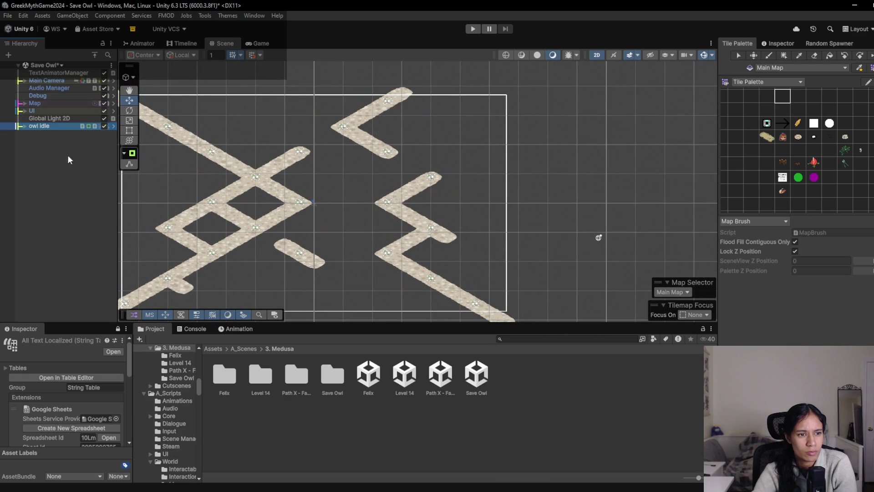
{"action": "scroll", "coordinate": [409, 200], "scroll_direction": "down", "scroll_amount": 2}
{"action": "double_click", "coordinate": [55, 125]}
{"action": "scroll", "coordinate": [456, 187], "scroll_direction": "down", "scroll_amount": 4}
{"action": "left_click_drag", "start_coordinate": [518, 196], "coordinate": [349, 117]}
{"action": "scroll", "coordinate": [390, 137], "scroll_direction": "down", "scroll_amount": 2}
{"action": "left_click_drag", "start_coordinate": [429, 160], "coordinate": [260, 125]}
- Rotate the owl upright, place it beside the right V strip, and start play-testing
{"action": "mouse_move", "coordinate": [166, 83]}
{"action": "left_mouse_down"}
{"action": "mouse_move", "coordinate": [346, 192]}
{"action": "mouse_move", "coordinate": [479, 249]}
{"action": "left_mouse_up"}
{"action": "scroll", "coordinate": [481, 250], "scroll_direction": "up", "scroll_amount": 10}
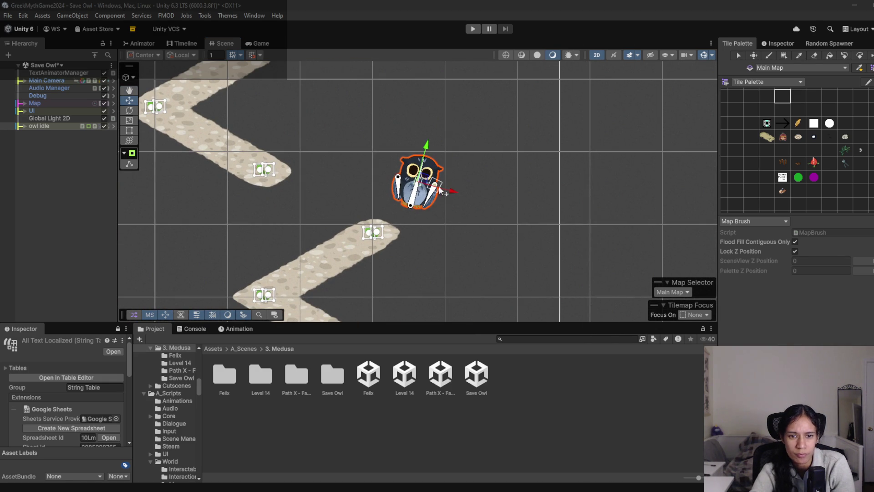
{"action": "key", "text": "e"}
{"action": "left_click_drag", "start_coordinate": [457, 184], "coordinate": [459, 171]}
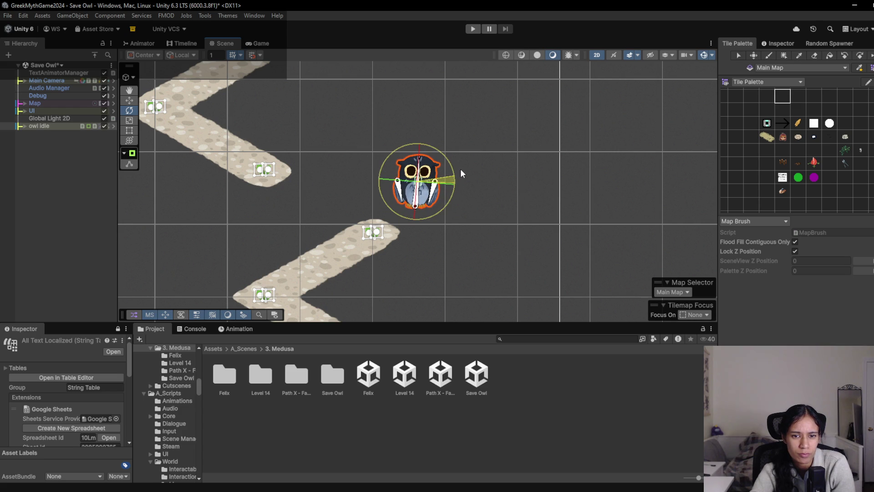
{"action": "key", "text": "w"}
{"action": "mouse_move", "coordinate": [422, 182]}
{"action": "left_mouse_down"}
{"action": "mouse_move", "coordinate": [442, 137]}
{"action": "mouse_move", "coordinate": [406, 120]}
{"action": "mouse_move", "coordinate": [432, 120]}
{"action": "mouse_move", "coordinate": [443, 131]}
{"action": "left_mouse_up"}
{"action": "scroll", "coordinate": [361, 208], "scroll_direction": "down", "scroll_amount": 5}
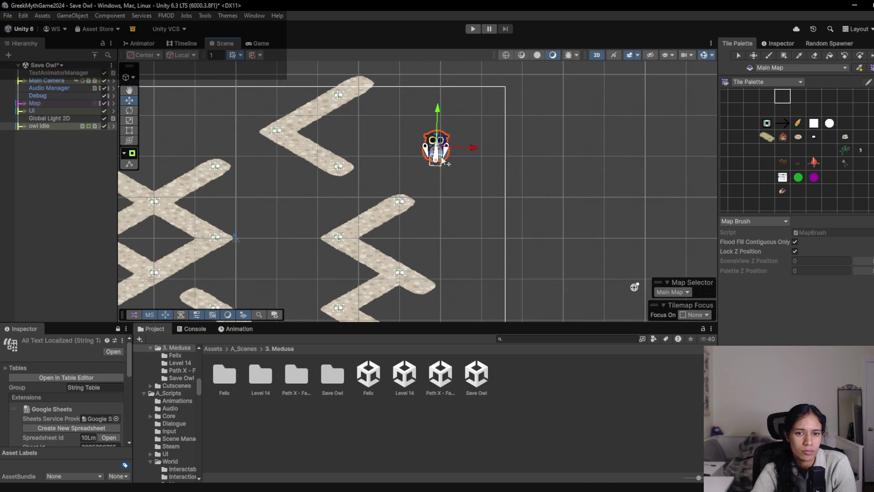
{"action": "mouse_move", "coordinate": [441, 145]}
{"action": "left_mouse_down"}
{"action": "mouse_move", "coordinate": [416, 180]}
{"action": "mouse_move", "coordinate": [430, 173]}
{"action": "left_mouse_up"}
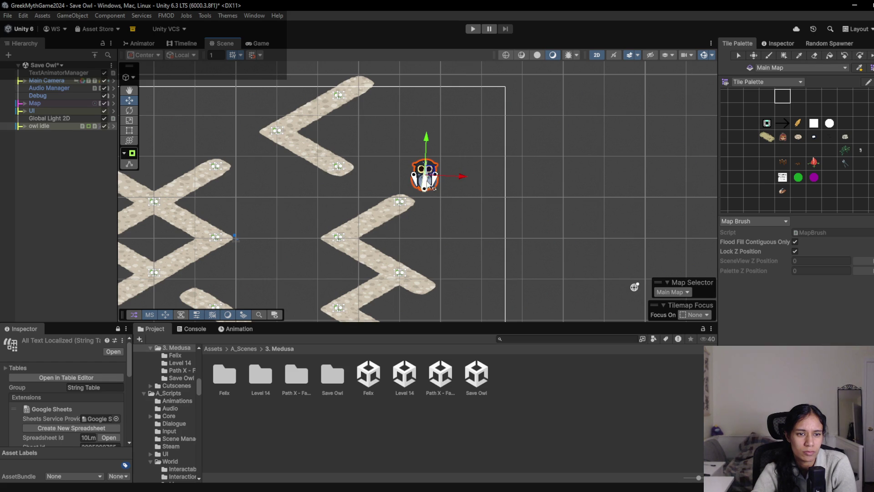
{"action": "left_click", "coordinate": [473, 30]}
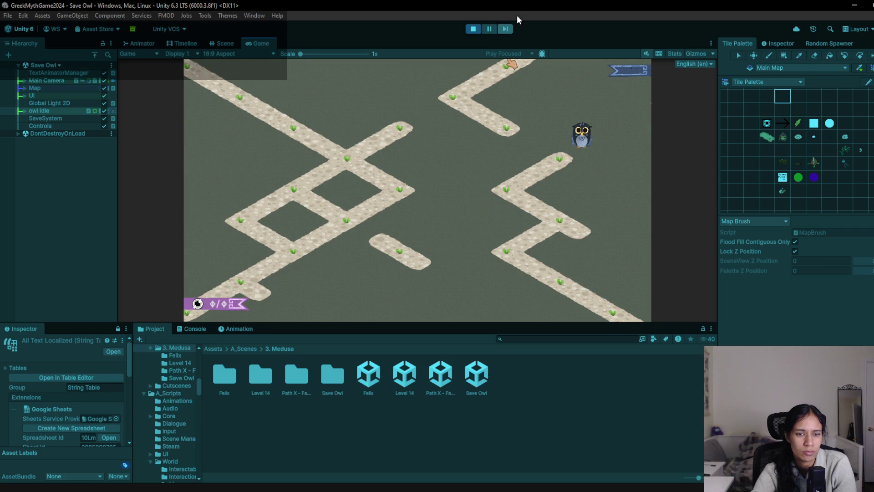
- Stop the play test and cut 'if (currentState != sprites.Length-1) return;' from CracksNode's Enter
{"action": "left_click", "coordinate": [476, 29]}
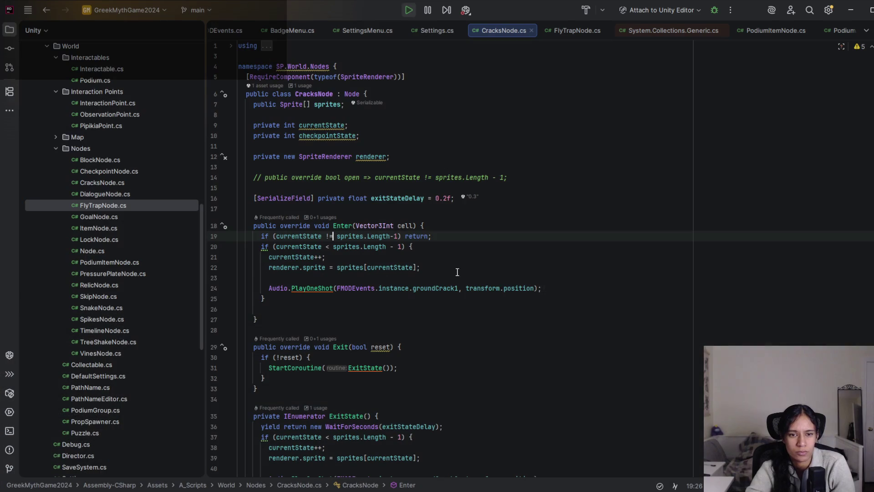
{"action": "key", "text": "ctrl+x"}
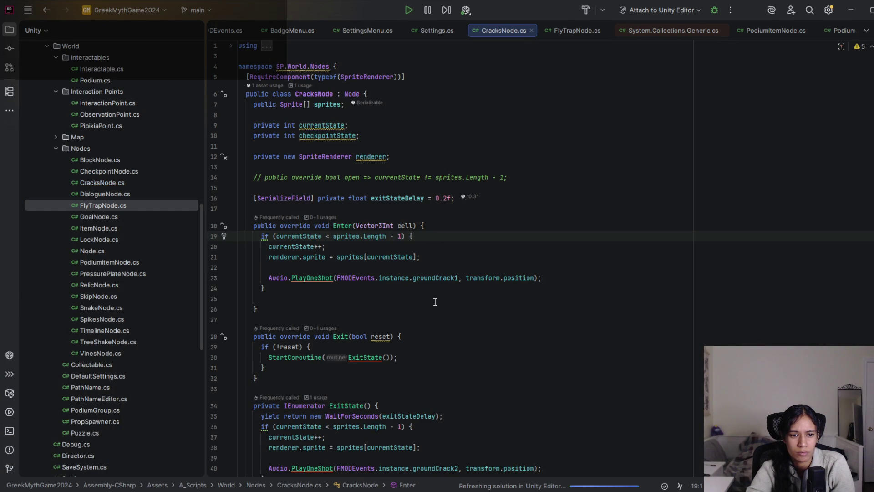
{"action": "key", "text": "alt+Tab"}
{"action": "scroll", "coordinate": [453, 269], "scroll_direction": "down", "scroll_amount": 5}
{"action": "scroll", "coordinate": [453, 268], "scroll_direction": "down", "scroll_amount": 3}
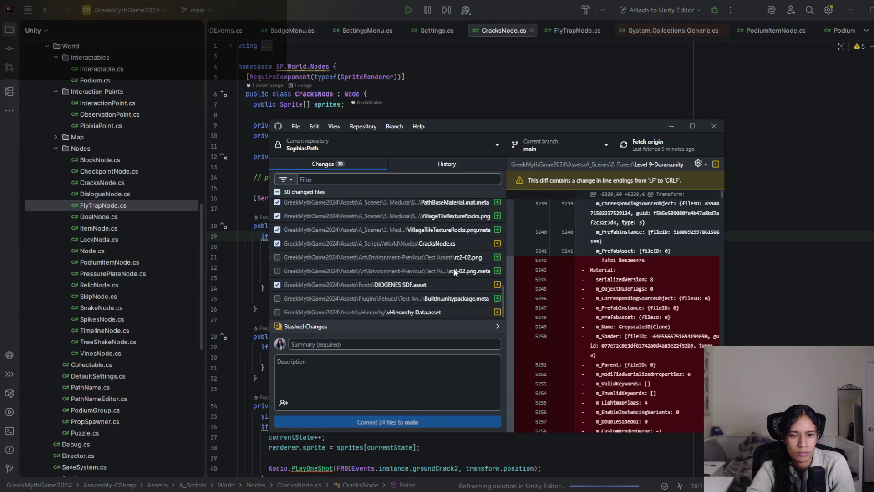
- Discard all CracksNode.cs changes in GitHub Desktop, leaving 29 changed files
{"action": "left_click", "coordinate": [442, 245]}
{"action": "right_click", "coordinate": [442, 245]}
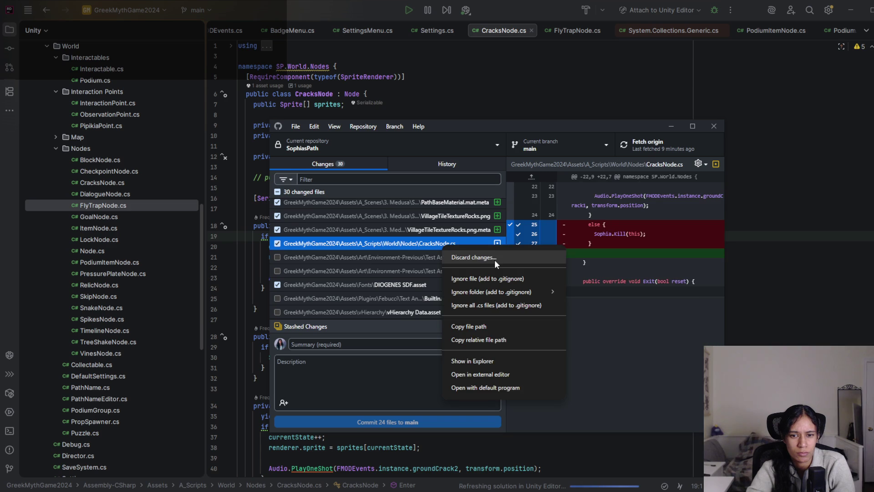
{"action": "left_click", "coordinate": [494, 259]}
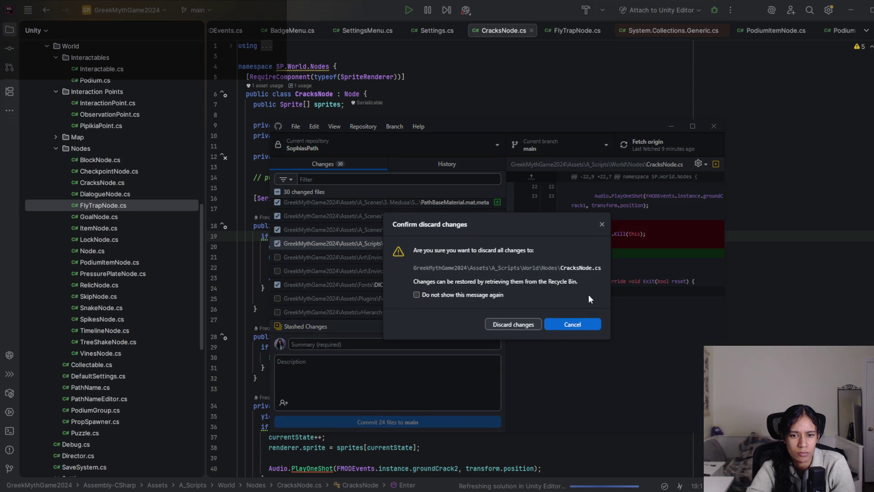
{"action": "left_click", "coordinate": [520, 324]}
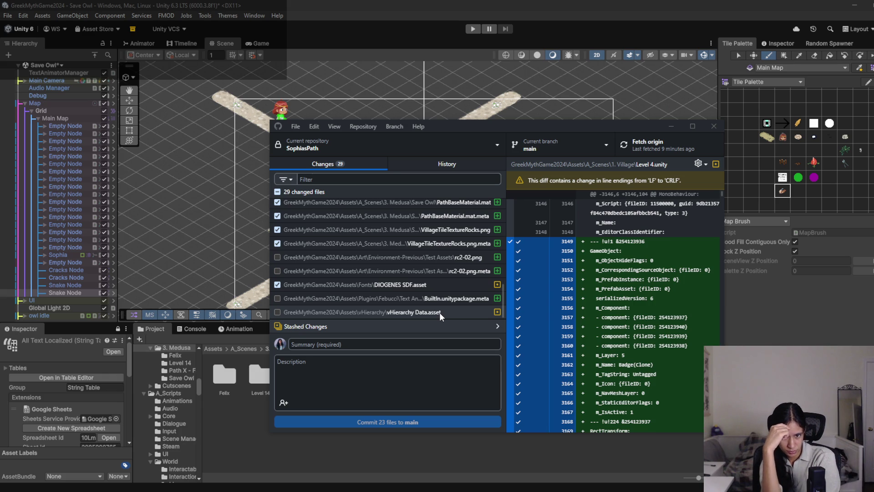
{"action": "key", "text": "alt+Tab"}
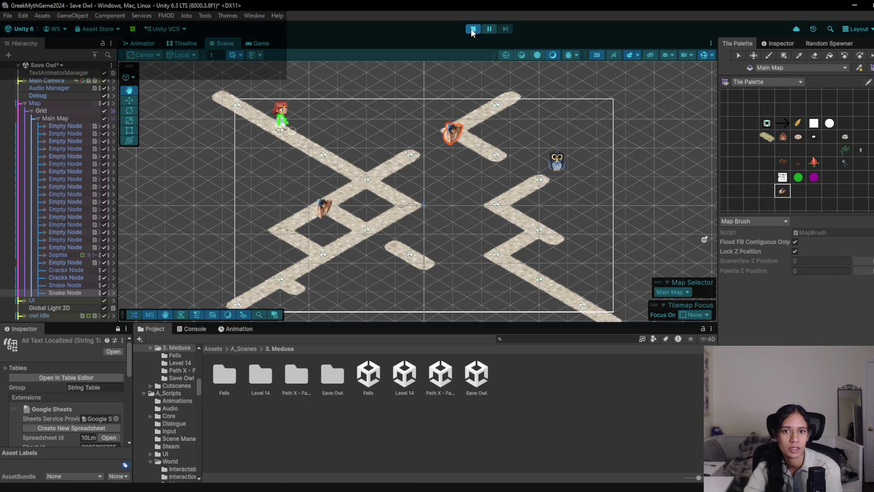
- Run a quick Play test, stop it, and select owl idle in the Hierarchy
{"action": "left_click", "coordinate": [470, 28]}
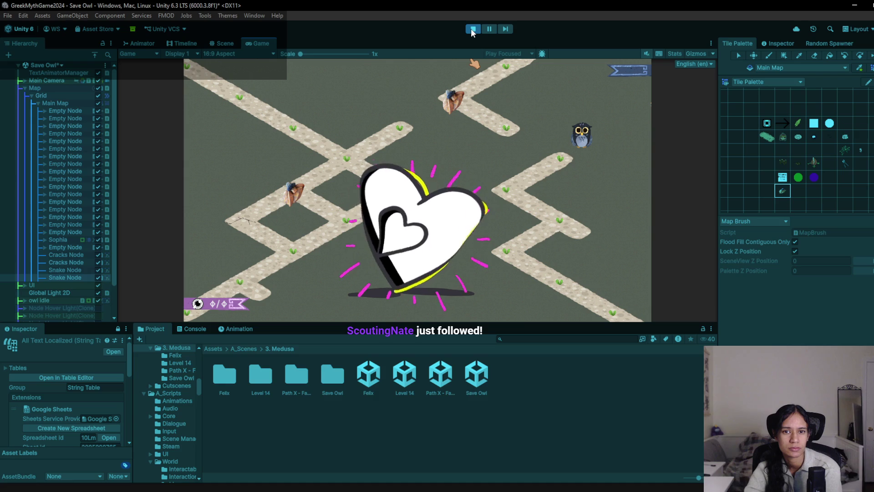
{"action": "left_click", "coordinate": [470, 28]}
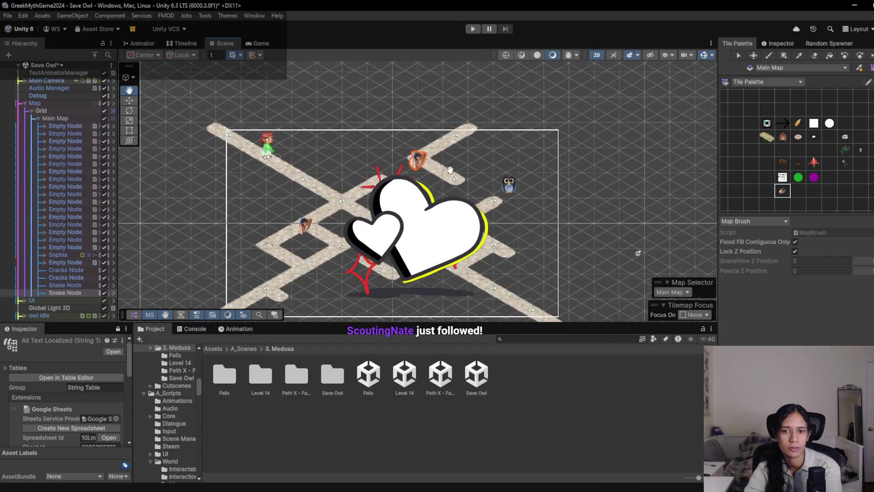
{"action": "left_click", "coordinate": [56, 315]}
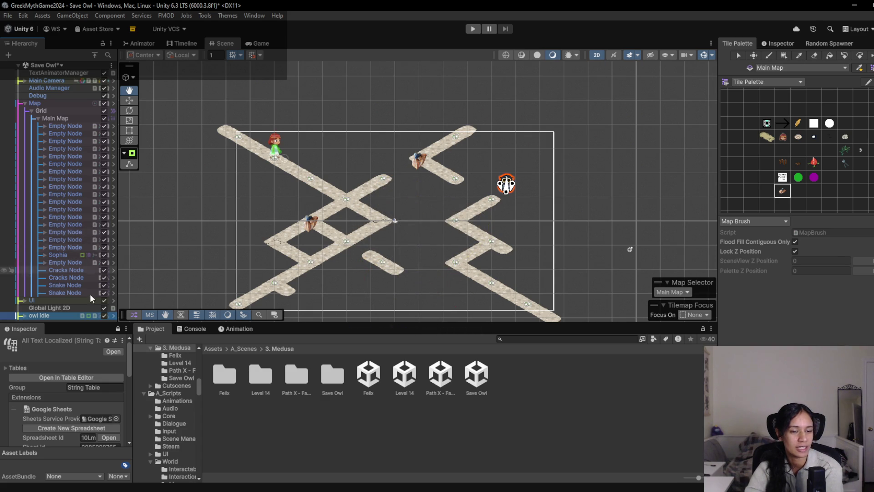
- Move the owl up and to the right beside the path
{"action": "key", "text": "w"}
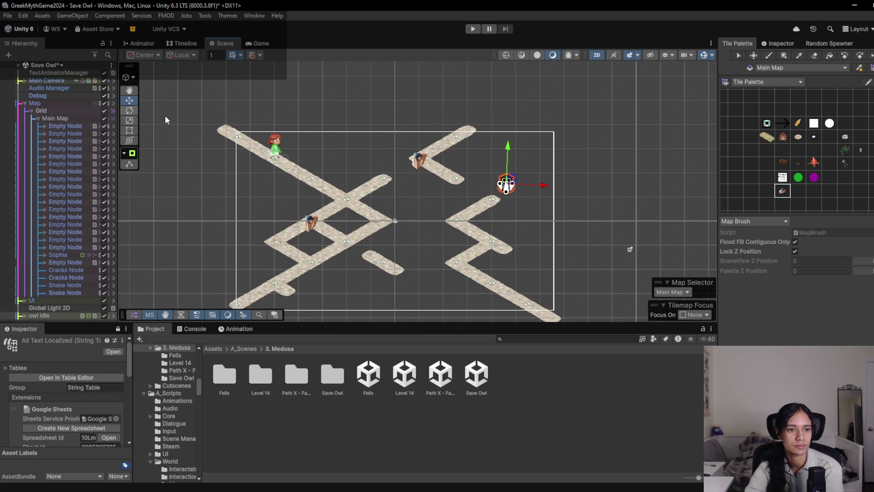
{"action": "mouse_move", "coordinate": [520, 182]}
{"action": "left_mouse_down"}
{"action": "mouse_move", "coordinate": [559, 96]}
{"action": "mouse_move", "coordinate": [503, 163]}
{"action": "mouse_move", "coordinate": [560, 91]}
{"action": "mouse_move", "coordinate": [567, 96]}
{"action": "mouse_move", "coordinate": [461, 201]}
{"action": "left_mouse_up"}
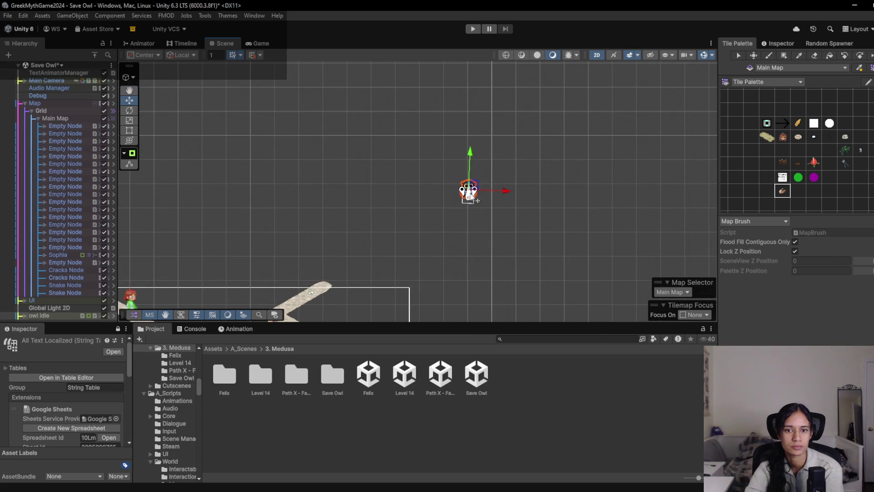
{"action": "left_click_drag", "start_coordinate": [477, 168], "coordinate": [545, 110]}
{"action": "mouse_move", "coordinate": [423, 223]}
{"action": "left_mouse_down"}
{"action": "mouse_move", "coordinate": [479, 144]}
{"action": "mouse_move", "coordinate": [434, 231]}
{"action": "mouse_move", "coordinate": [419, 233]}
{"action": "left_mouse_up"}
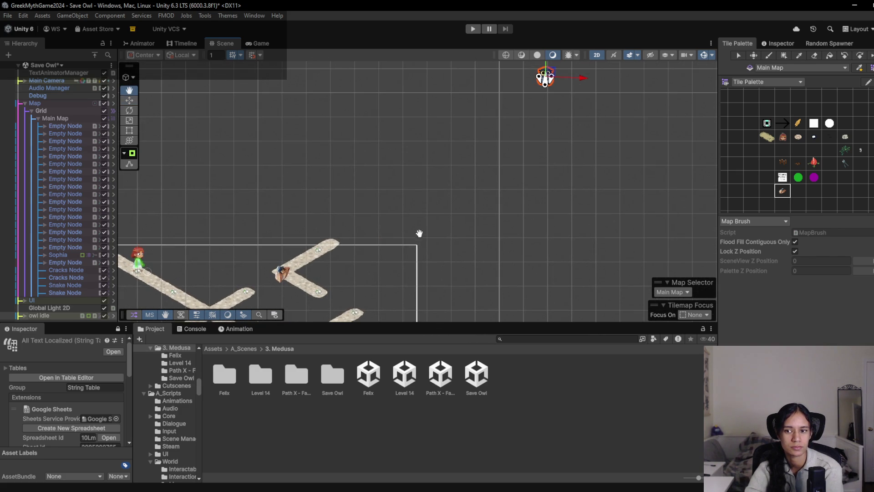
- Repaint the stone path with new tiles running up-right, down-right and up-left
{"action": "left_click", "coordinate": [800, 146]}
{"action": "mouse_move", "coordinate": [353, 239]}
{"action": "left_mouse_down"}
{"action": "mouse_move", "coordinate": [391, 214]}
{"action": "mouse_move", "coordinate": [350, 188]}
{"action": "mouse_move", "coordinate": [414, 156]}
{"action": "mouse_move", "coordinate": [450, 161]}
{"action": "mouse_move", "coordinate": [519, 144]}
{"action": "mouse_move", "coordinate": [476, 120]}
{"action": "mouse_move", "coordinate": [512, 96]}
{"action": "mouse_move", "coordinate": [520, 120]}
{"action": "left_mouse_up"}
{"action": "left_click", "coordinate": [531, 128]}
{"action": "mouse_move", "coordinate": [532, 134]}
{"action": "left_mouse_down"}
{"action": "mouse_move", "coordinate": [542, 128]}
{"action": "mouse_move", "coordinate": [580, 146]}
{"action": "mouse_move", "coordinate": [541, 173]}
{"action": "mouse_move", "coordinate": [569, 191]}
{"action": "mouse_move", "coordinate": [539, 210]}
{"action": "mouse_move", "coordinate": [613, 257]}
{"action": "left_mouse_up"}
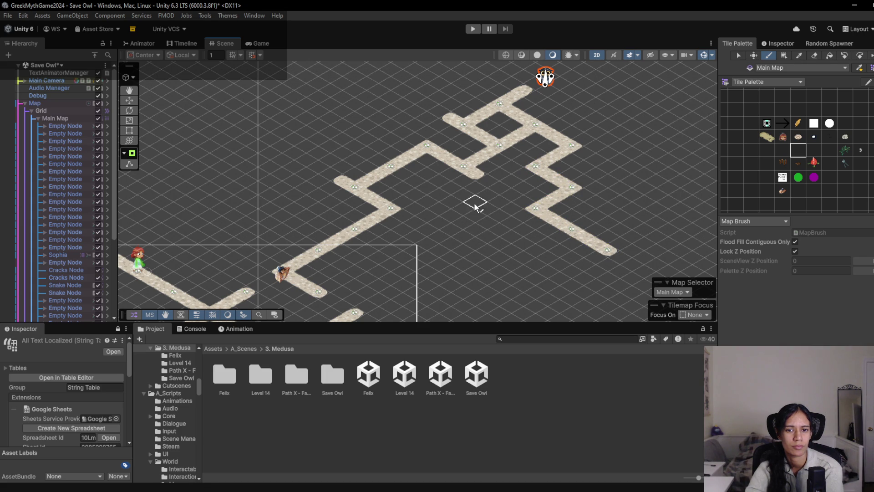
{"action": "left_click_drag", "start_coordinate": [480, 175], "coordinate": [518, 182]}
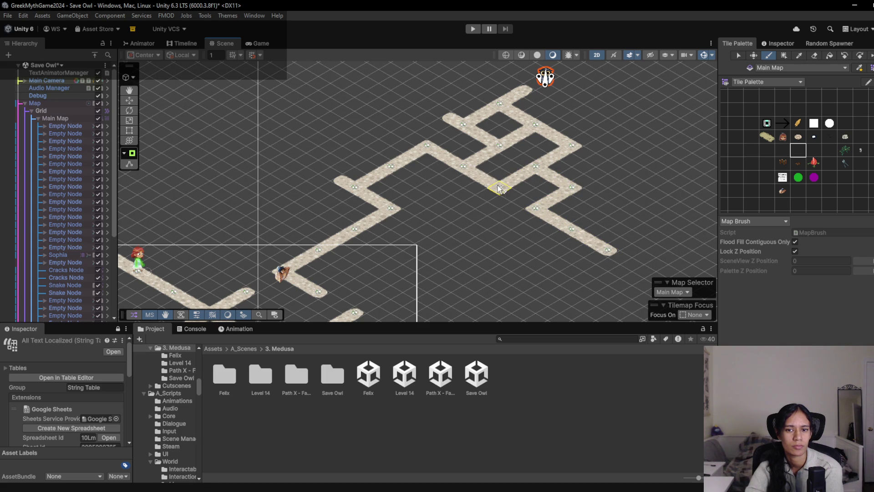
{"action": "scroll", "coordinate": [364, 93], "scroll_direction": "right", "scroll_amount": 3}
{"action": "left_click_drag", "start_coordinate": [349, 108], "coordinate": [331, 97]}
{"action": "scroll", "coordinate": [461, 222], "scroll_direction": "down", "scroll_amount": 2}
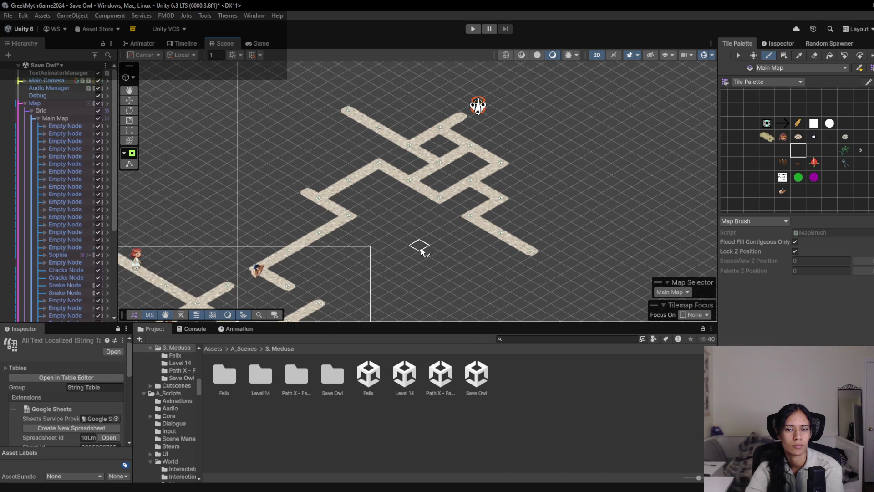
{"action": "scroll", "coordinate": [421, 249], "scroll_direction": "down", "scroll_amount": 2}
- Erase the path's end tile with the Eraser and start play-testing
{"action": "left_click", "coordinate": [812, 56]}
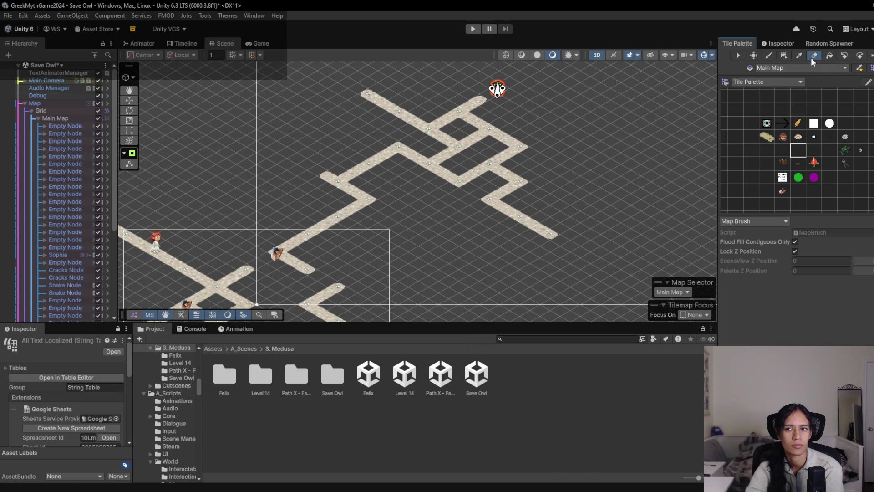
{"action": "left_click", "coordinate": [538, 229]}
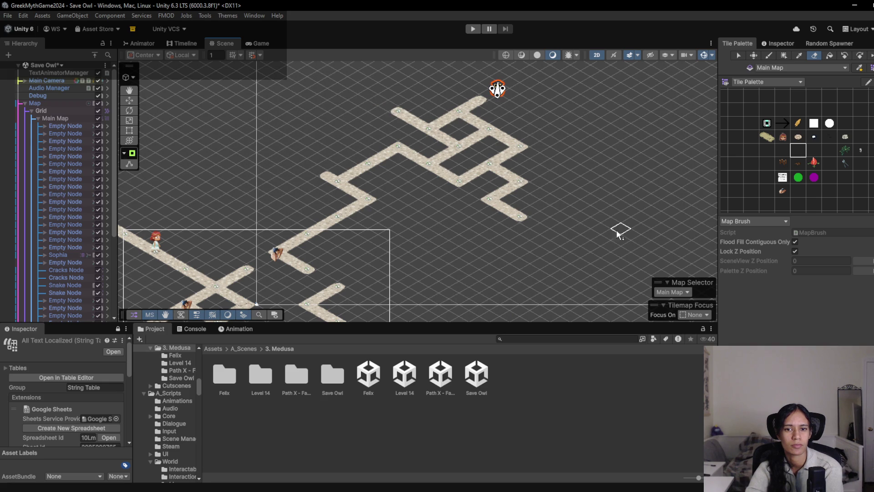
{"action": "left_click", "coordinate": [473, 30]}
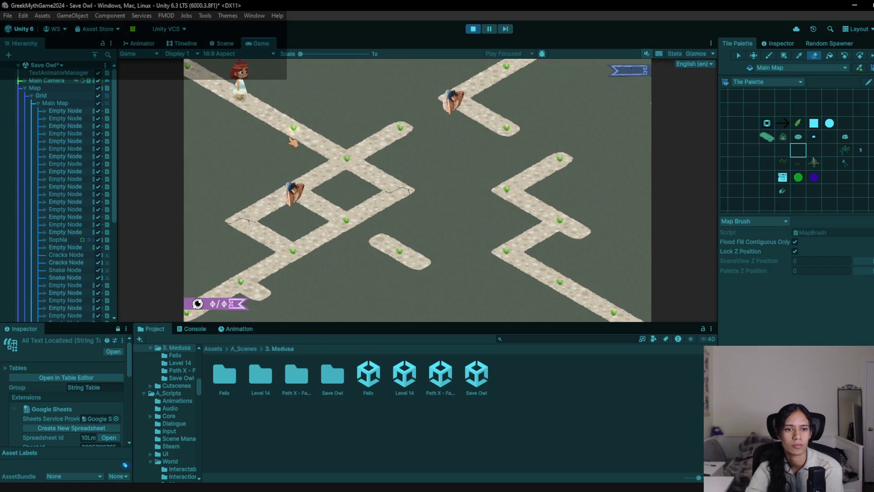
- Walk the character to the cracked node and back, stop, and pan the Scene view
{"action": "left_click", "coordinate": [393, 190]}
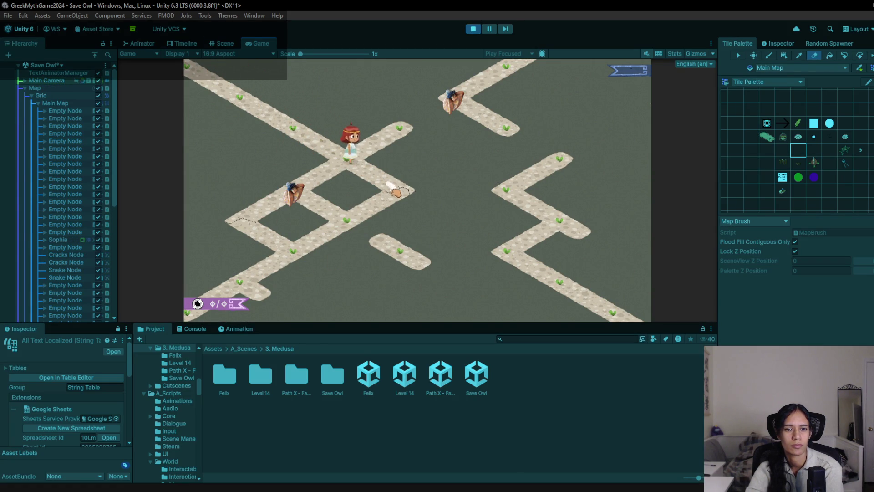
{"action": "left_click", "coordinate": [357, 228]}
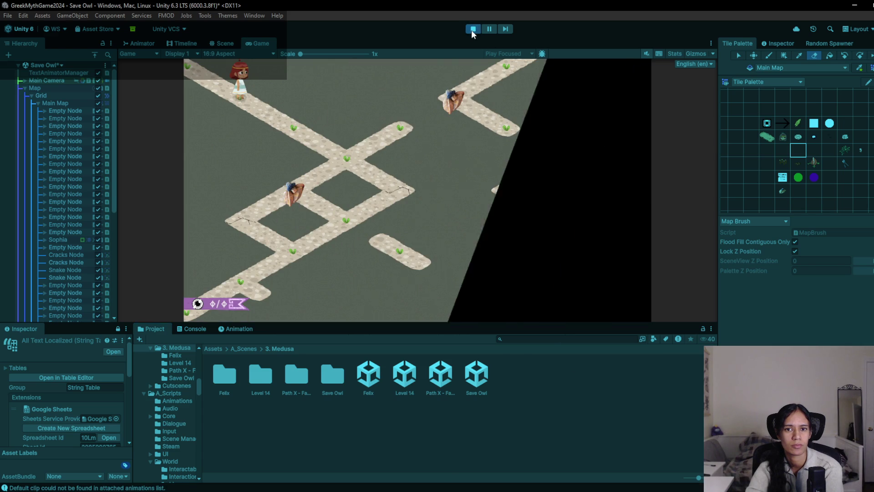
{"action": "left_click", "coordinate": [471, 30]}
{"action": "left_click", "coordinate": [238, 43]}
{"action": "mouse_move", "coordinate": [353, 172]}
{"action": "left_mouse_down"}
{"action": "mouse_move", "coordinate": [392, 136]}
{"action": "mouse_move", "coordinate": [418, 132]}
{"action": "mouse_move", "coordinate": [398, 171]}
{"action": "left_mouse_up"}
{"action": "scroll", "coordinate": [428, 134], "scroll_direction": "down", "scroll_amount": 2}
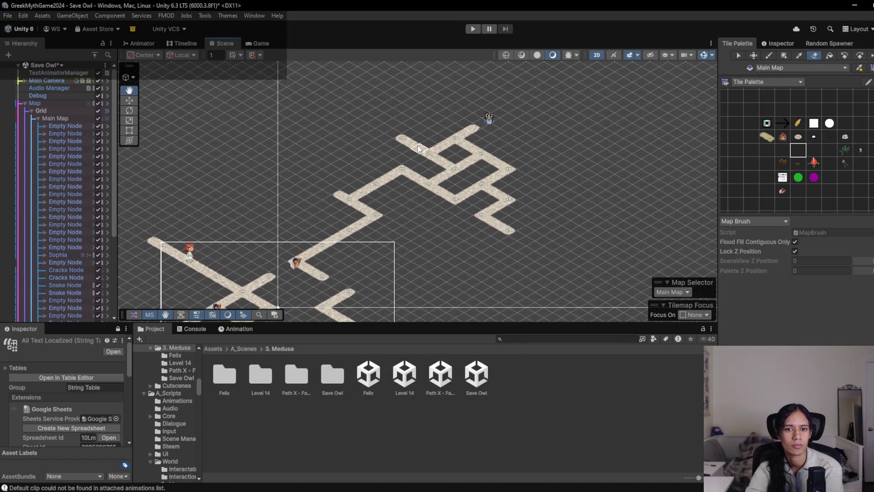
- Paint a zigzag branch of path tiles from the path's lower end, extending up-right
{"action": "left_click_drag", "start_coordinate": [397, 145], "coordinate": [384, 166]}
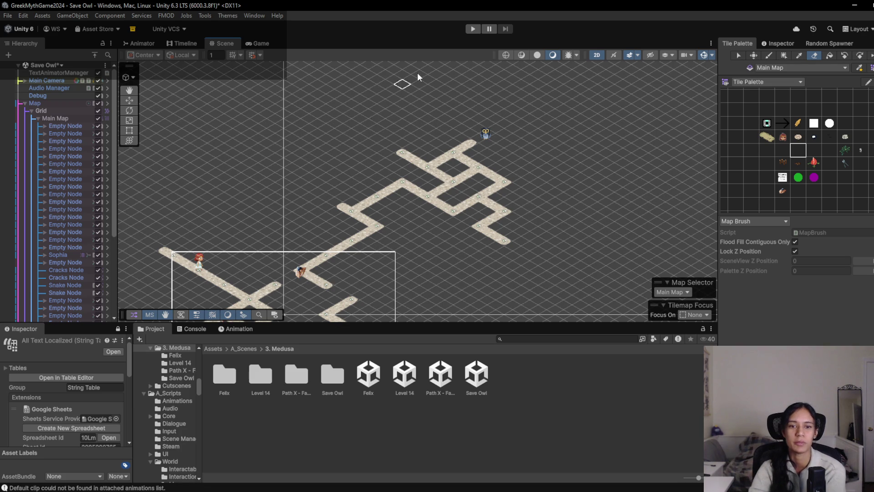
{"action": "left_click", "coordinate": [751, 150]}
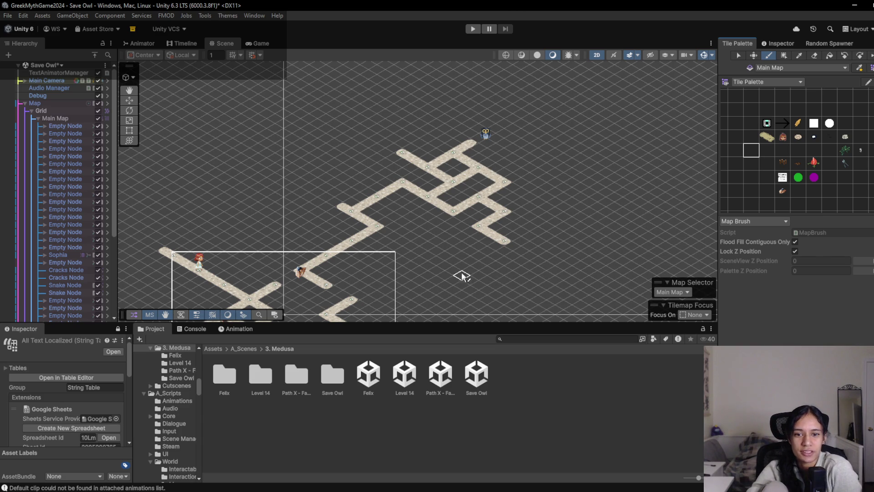
{"action": "left_click_drag", "start_coordinate": [455, 216], "coordinate": [433, 212]}
{"action": "scroll", "coordinate": [433, 212], "scroll_direction": "up", "scroll_amount": 3}
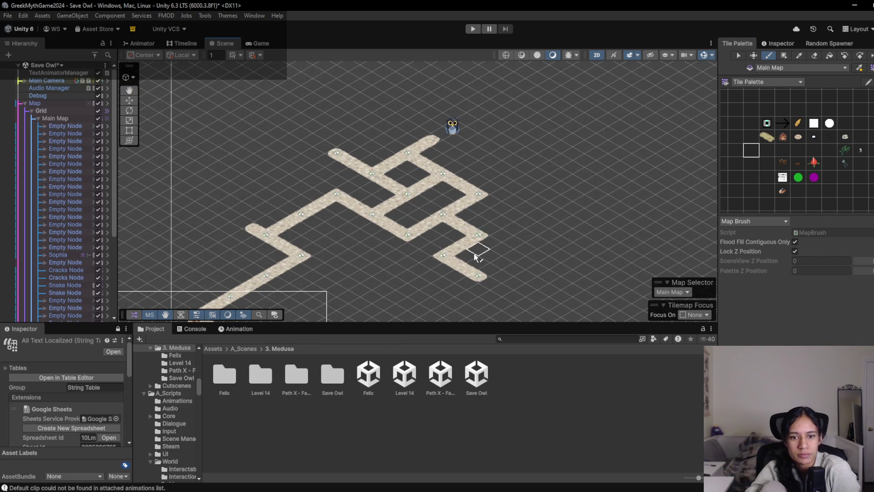
{"action": "left_click_drag", "start_coordinate": [459, 276], "coordinate": [420, 188]}
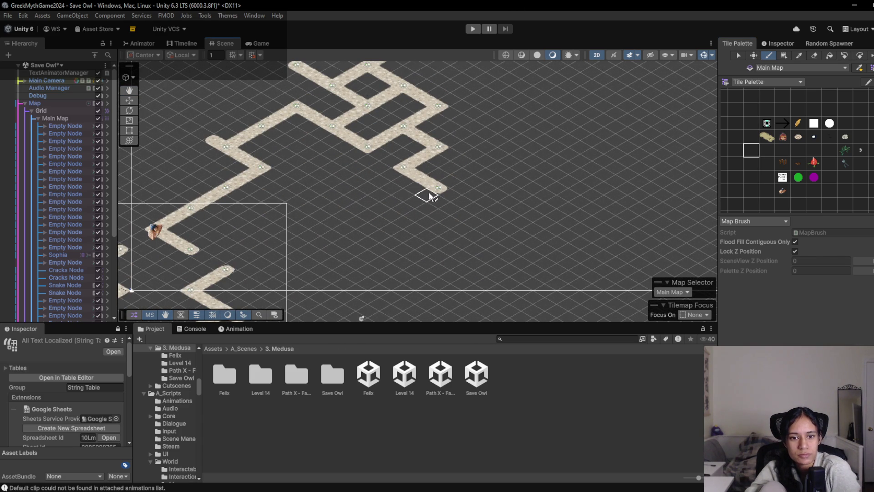
{"action": "left_click", "coordinate": [392, 221]}
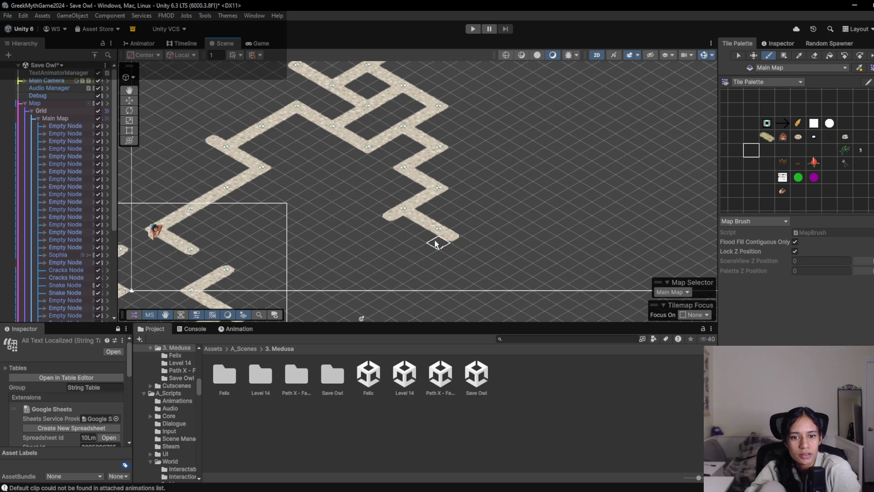
{"action": "left_click_drag", "start_coordinate": [409, 252], "coordinate": [433, 266]}
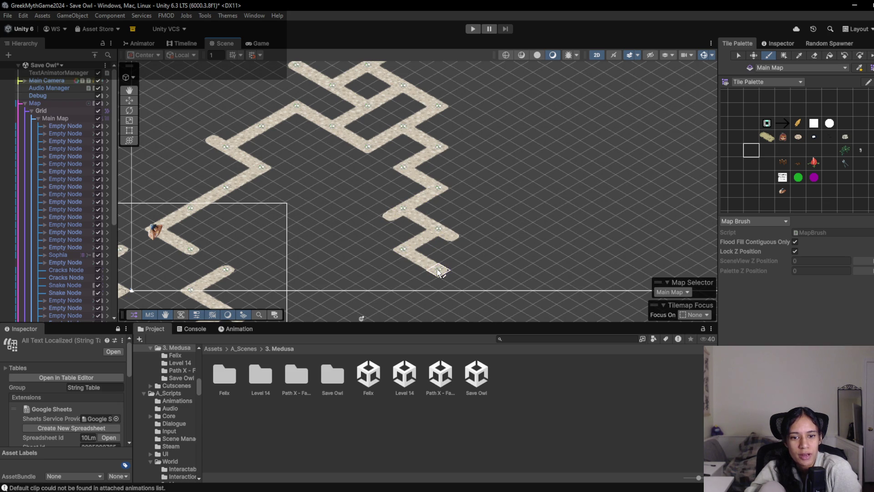
{"action": "left_click_drag", "start_coordinate": [454, 226], "coordinate": [487, 206]}
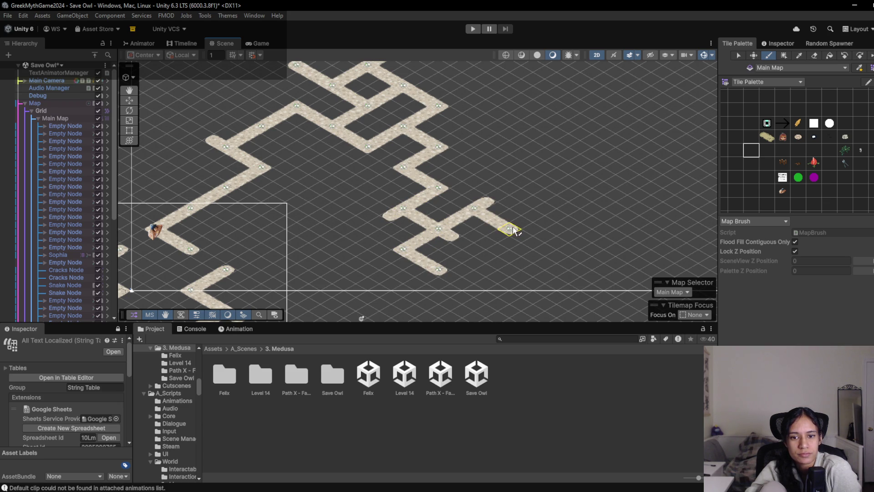
{"action": "left_click_drag", "start_coordinate": [509, 216], "coordinate": [471, 274]}
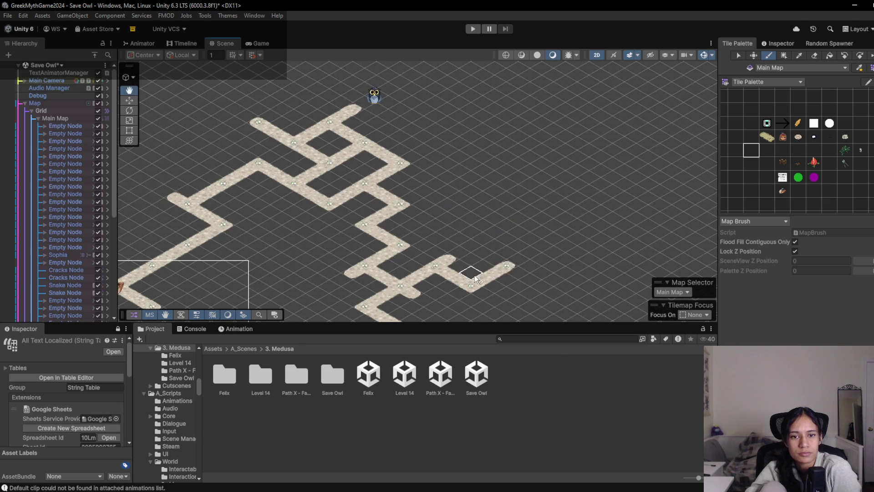
{"action": "mouse_move", "coordinate": [446, 233]}
{"action": "left_mouse_down"}
{"action": "mouse_move", "coordinate": [441, 226]}
{"action": "mouse_move", "coordinate": [480, 197]}
{"action": "left_mouse_up"}
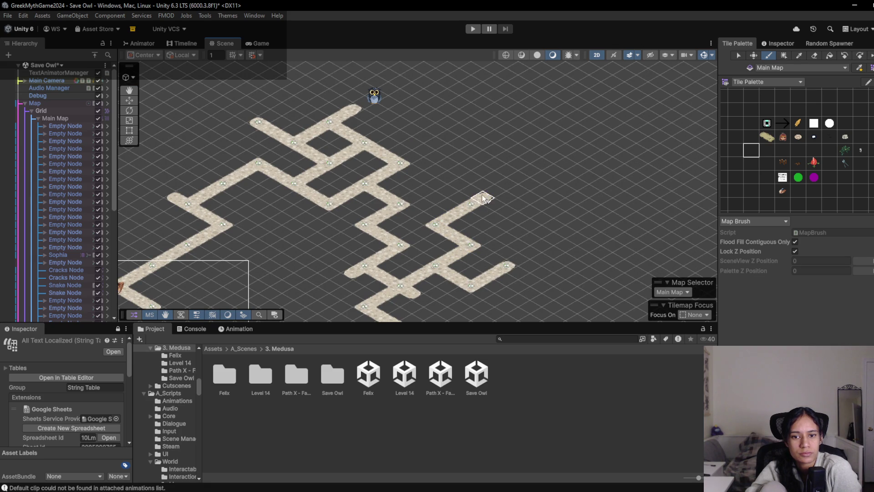
- Place the round end tile and erase the upper-right tip and lower-right branches
{"action": "left_click", "coordinate": [797, 137]}
{"action": "left_click", "coordinate": [471, 203]}
{"action": "left_click", "coordinate": [814, 55]}
{"action": "left_click", "coordinate": [536, 135]}
{"action": "left_click", "coordinate": [554, 203]}
{"action": "mouse_move", "coordinate": [510, 230]}
{"action": "left_mouse_down"}
{"action": "mouse_move", "coordinate": [497, 211]}
{"action": "mouse_move", "coordinate": [421, 250]}
{"action": "mouse_move", "coordinate": [429, 256]}
{"action": "mouse_move", "coordinate": [400, 208]}
{"action": "left_mouse_up"}
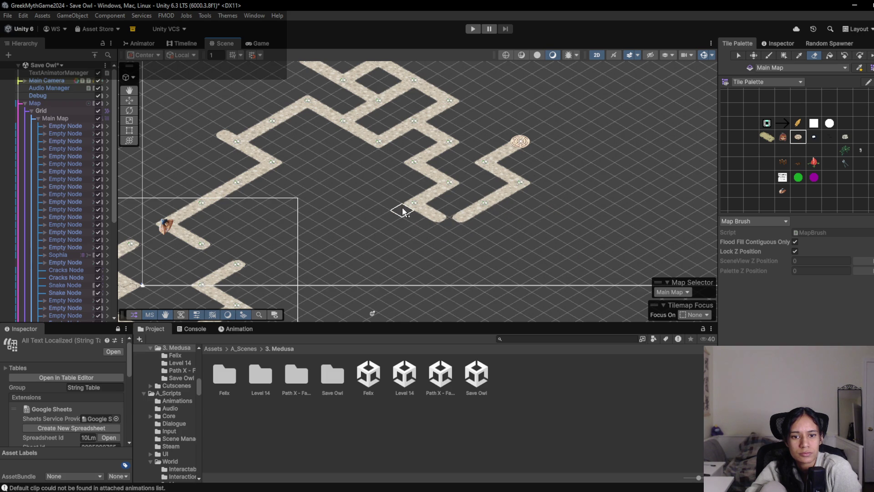
- Paint path tiles closing a square loop near the owl
{"action": "key", "text": "b"}
{"action": "left_click_drag", "start_coordinate": [594, 213], "coordinate": [619, 256]}
{"action": "scroll", "coordinate": [565, 236], "scroll_direction": "down", "scroll_amount": 5}
{"action": "scroll", "coordinate": [497, 230], "scroll_direction": "up", "scroll_amount": 4}
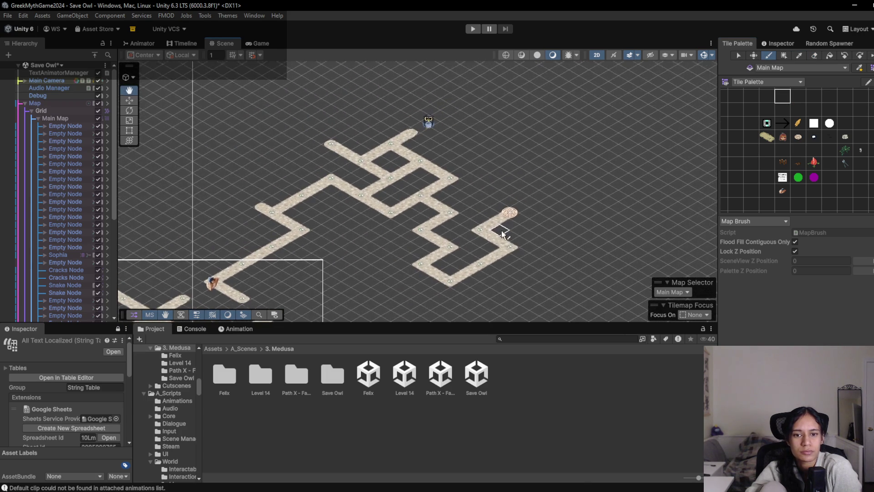
{"action": "left_click_drag", "start_coordinate": [423, 236], "coordinate": [482, 271]}
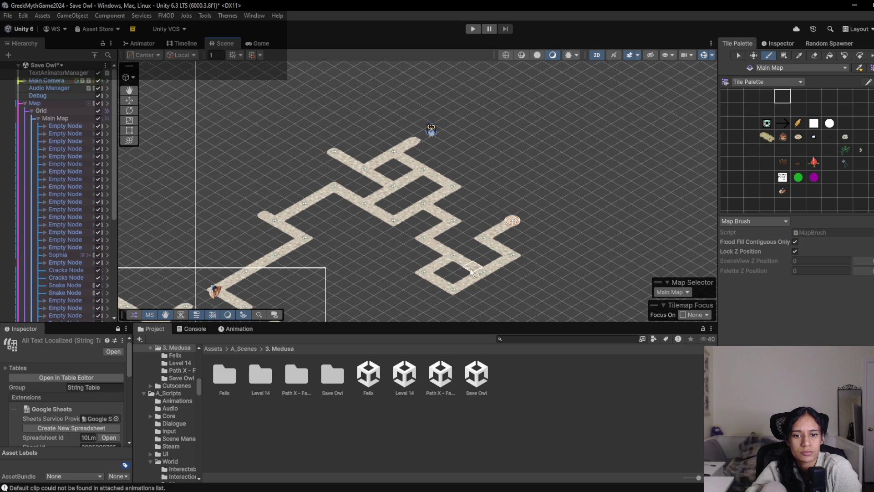
- Erase the loop's left and lower edges, the short stub, and two stray tiles
{"action": "left_click", "coordinate": [814, 55]}
{"action": "mouse_move", "coordinate": [407, 272]}
{"action": "left_mouse_down"}
{"action": "mouse_move", "coordinate": [423, 264]}
{"action": "mouse_move", "coordinate": [456, 286]}
{"action": "mouse_move", "coordinate": [447, 292]}
{"action": "left_mouse_up"}
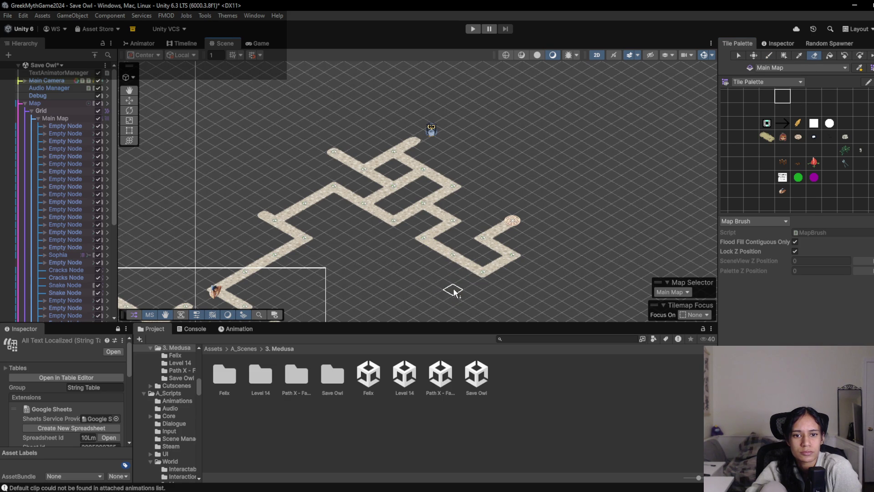
{"action": "left_click_drag", "start_coordinate": [358, 195], "coordinate": [375, 211]}
{"action": "left_click", "coordinate": [430, 182]}
{"action": "left_click", "coordinate": [401, 177]}
{"action": "mouse_move", "coordinate": [313, 249]}
{"action": "left_mouse_down"}
{"action": "mouse_move", "coordinate": [324, 231]}
{"action": "mouse_move", "coordinate": [322, 198]}
{"action": "left_mouse_up"}
{"action": "scroll", "coordinate": [331, 220], "scroll_direction": "down", "scroll_amount": 5}
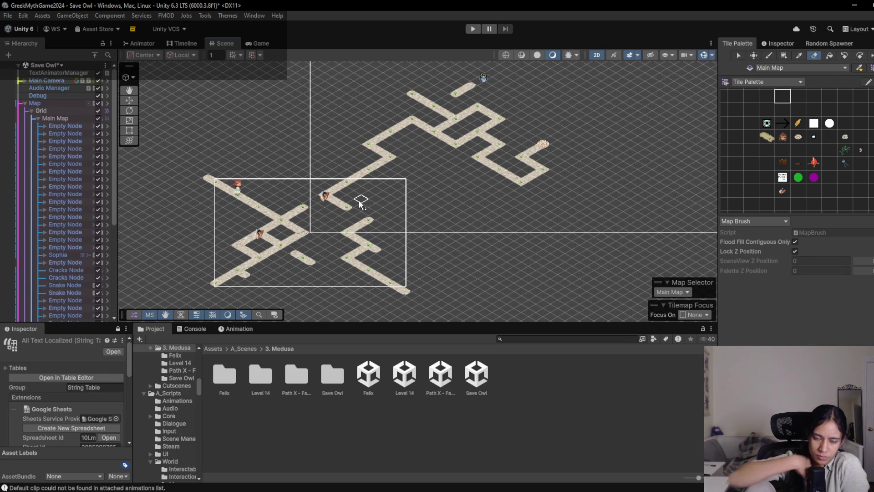
- Erase the path's lower-right end tiles, paint two trial branches off the diagonal, then erase them
{"action": "left_click_drag", "start_coordinate": [377, 273], "coordinate": [404, 291]}
{"action": "left_click", "coordinate": [782, 109]}
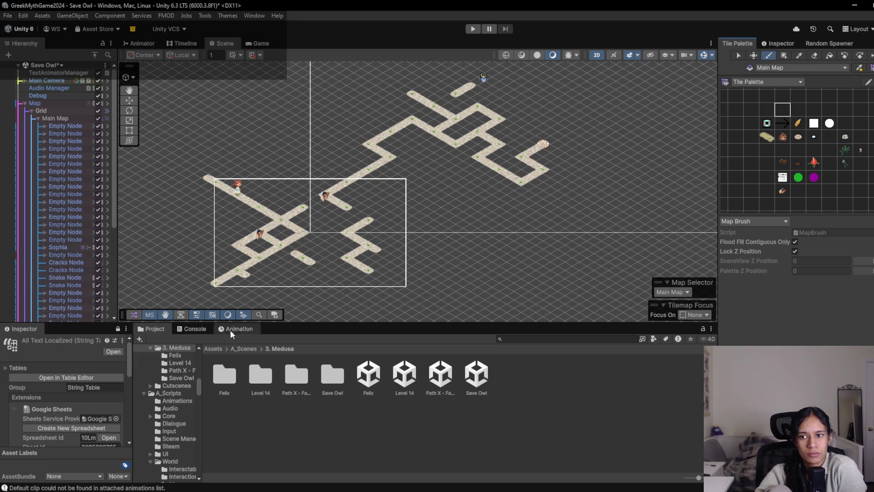
{"action": "left_click_drag", "start_coordinate": [356, 189], "coordinate": [386, 204]}
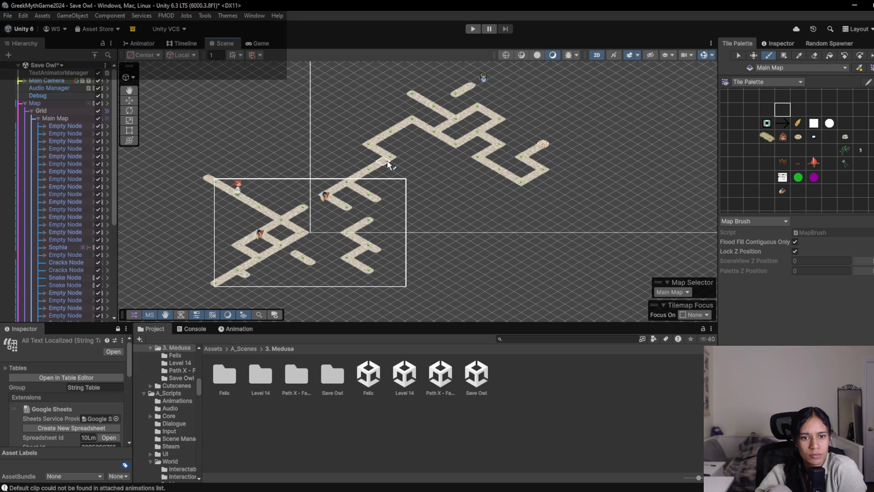
{"action": "mouse_move", "coordinate": [391, 157]}
{"action": "left_mouse_down"}
{"action": "mouse_move", "coordinate": [413, 171]}
{"action": "mouse_move", "coordinate": [383, 195]}
{"action": "mouse_move", "coordinate": [397, 196]}
{"action": "left_mouse_up"}
{"action": "scroll", "coordinate": [397, 196], "scroll_direction": "up", "scroll_amount": 4}
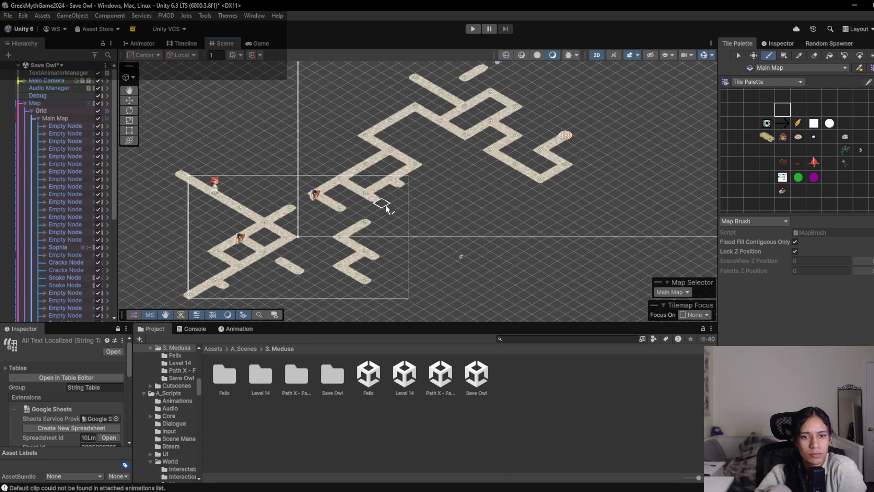
{"action": "key", "text": "d"}
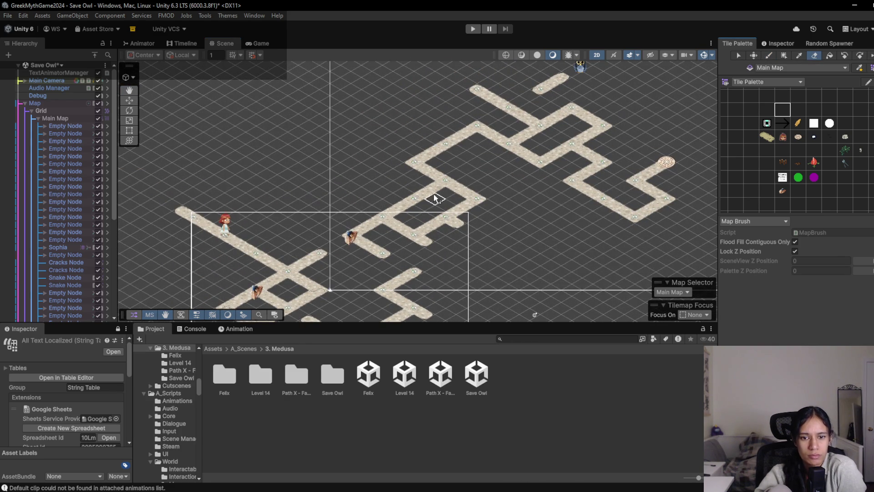
{"action": "mouse_move", "coordinate": [381, 219]}
{"action": "left_mouse_down"}
{"action": "mouse_move", "coordinate": [401, 229]}
{"action": "mouse_move", "coordinate": [360, 235]}
{"action": "mouse_move", "coordinate": [383, 232]}
{"action": "mouse_move", "coordinate": [373, 244]}
{"action": "mouse_move", "coordinate": [384, 251]}
{"action": "mouse_move", "coordinate": [452, 231]}
{"action": "mouse_move", "coordinate": [448, 248]}
{"action": "mouse_move", "coordinate": [398, 229]}
{"action": "mouse_move", "coordinate": [379, 203]}
{"action": "mouse_move", "coordinate": [318, 211]}
{"action": "mouse_move", "coordinate": [278, 193]}
{"action": "left_mouse_up"}
- Extend the path by one tile and erase a stray tile below the crossing
{"action": "left_click", "coordinate": [752, 148]}
{"action": "left_click", "coordinate": [389, 186]}
{"action": "left_click", "coordinate": [767, 150]}
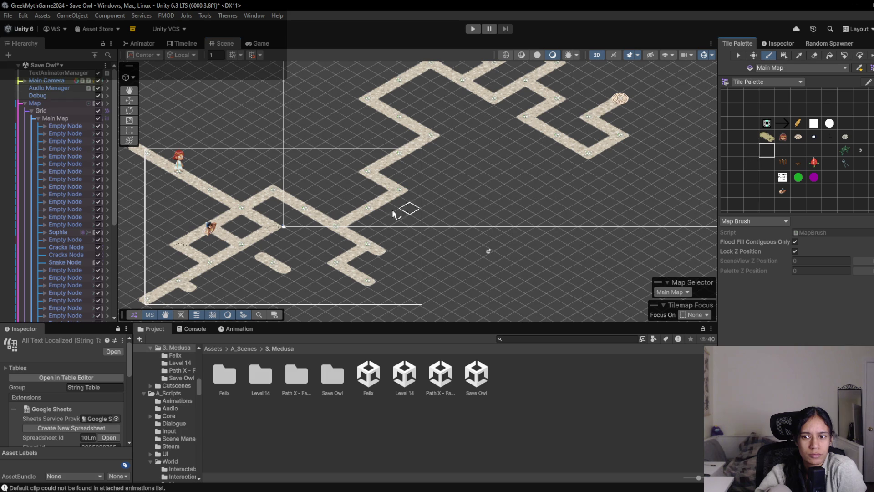
{"action": "left_click", "coordinate": [812, 56]}
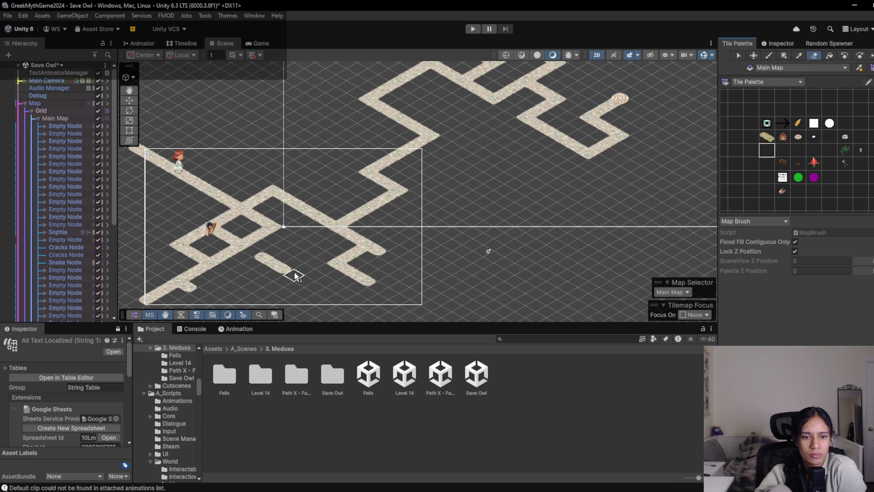
{"action": "left_click", "coordinate": [371, 244]}
{"action": "left_click", "coordinate": [782, 109]}
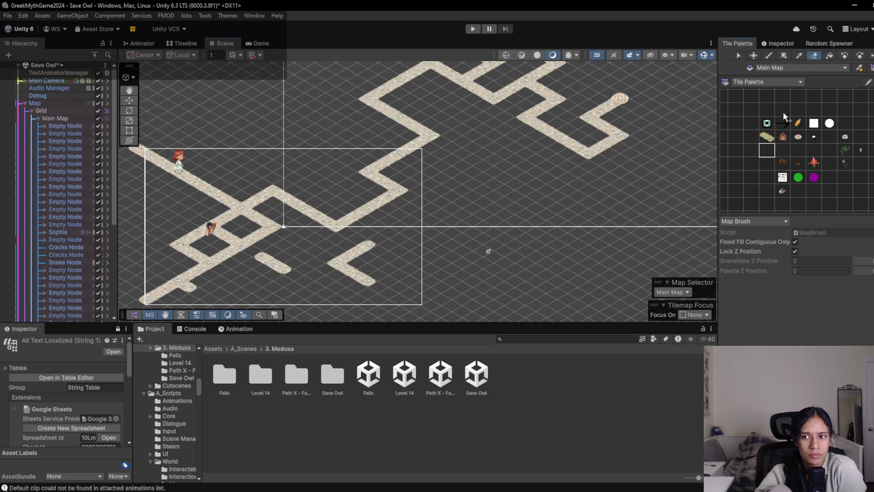
- Erase the short middle segment and paint path tiles joining the short segment to the T-path
{"action": "left_click", "coordinate": [814, 56]}
{"action": "left_click_drag", "start_coordinate": [324, 220], "coordinate": [276, 190]}
{"action": "left_click", "coordinate": [781, 150]}
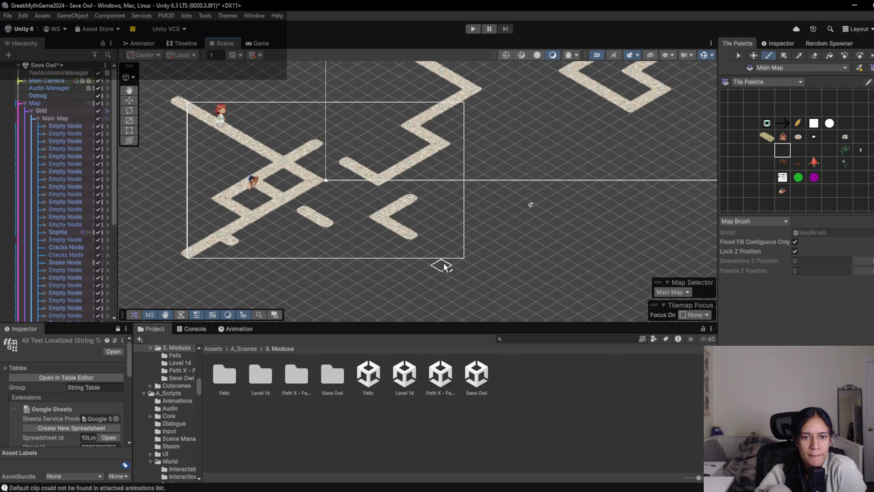
{"action": "left_click_drag", "start_coordinate": [353, 234], "coordinate": [327, 228]}
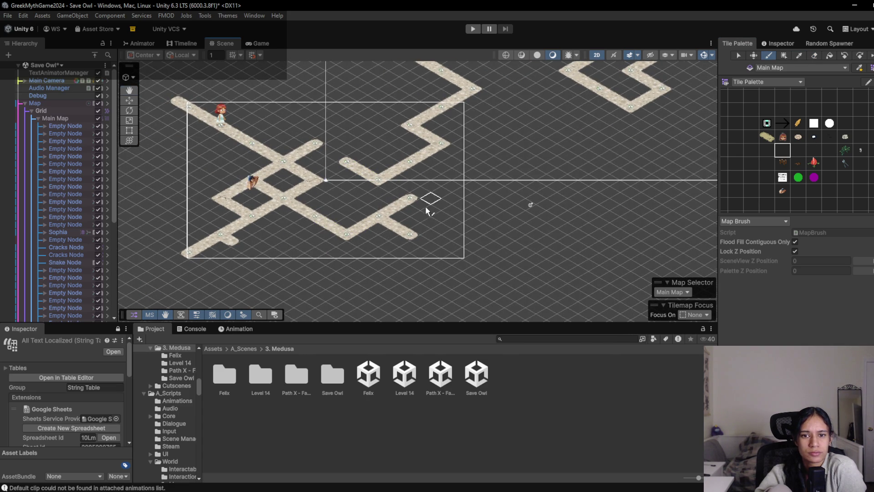
{"action": "scroll", "coordinate": [427, 195], "scroll_direction": "down", "scroll_amount": 3}
{"action": "scroll", "coordinate": [378, 261], "scroll_direction": "down", "scroll_amount": 2}
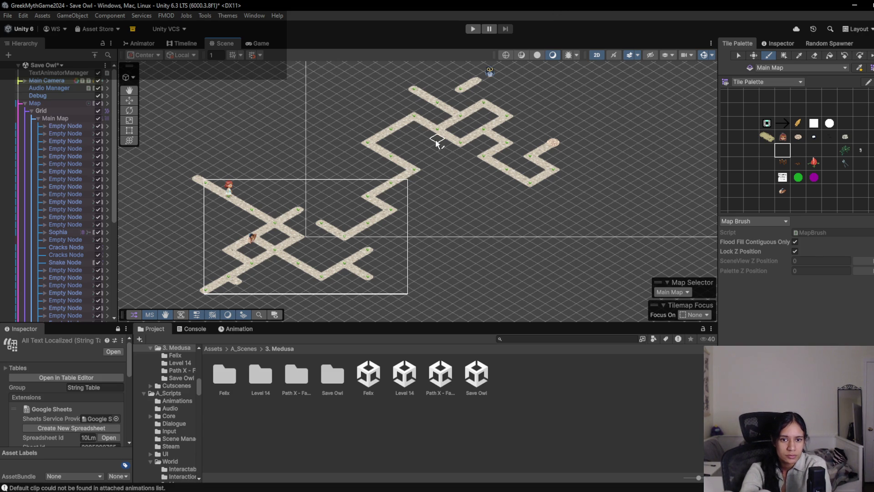
- Paint two path tiles closing the small loop, then bring up the world2.txt notes
{"action": "left_click_drag", "start_coordinate": [412, 145], "coordinate": [439, 156]}
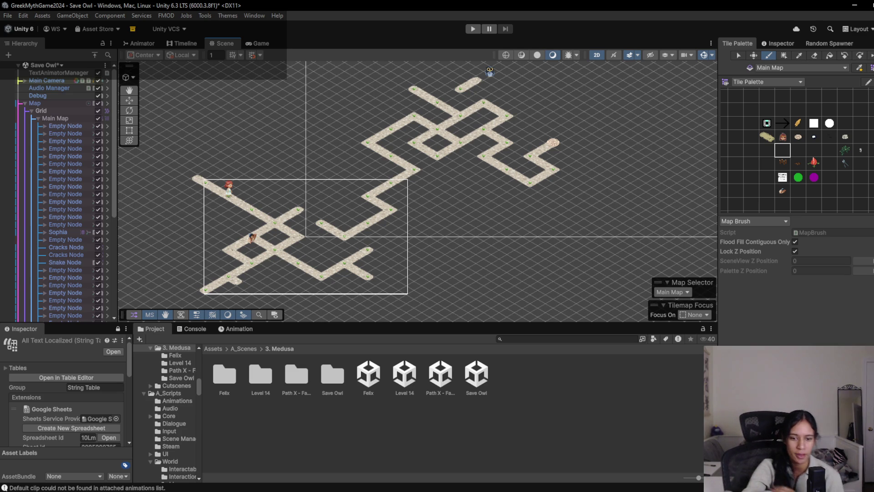
{"action": "key", "text": "alt+Tab"}
{"action": "left_click", "coordinate": [483, 266]}
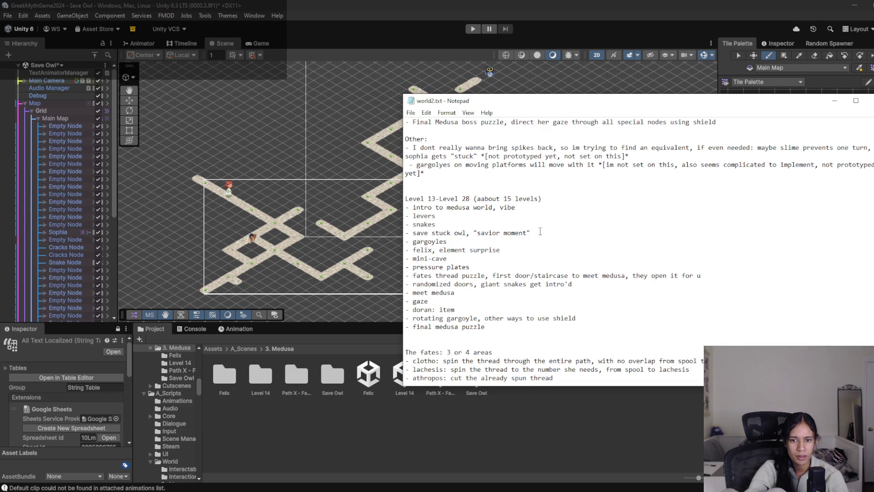
- Append ', think outside the box...' to the save stuck owl note, save world2.txt, and return to Unity
{"action": "type", "text": ", think outside the box..."}
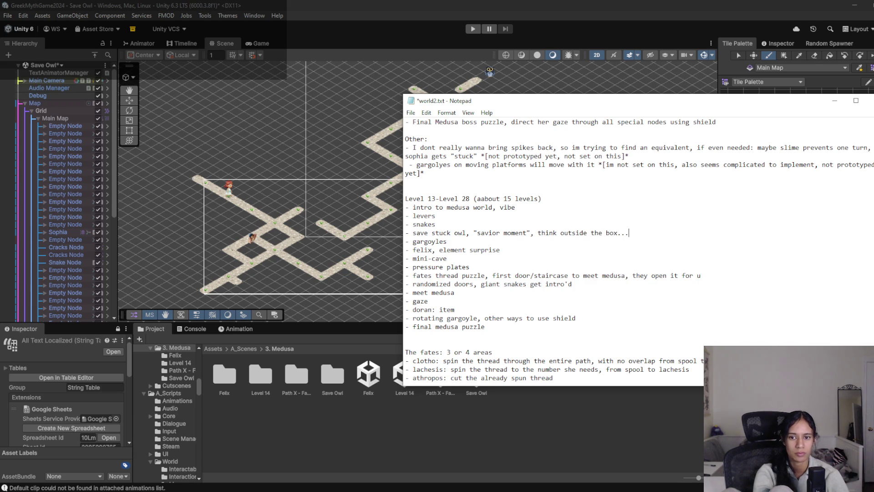
{"action": "key", "text": "ctrl+s"}
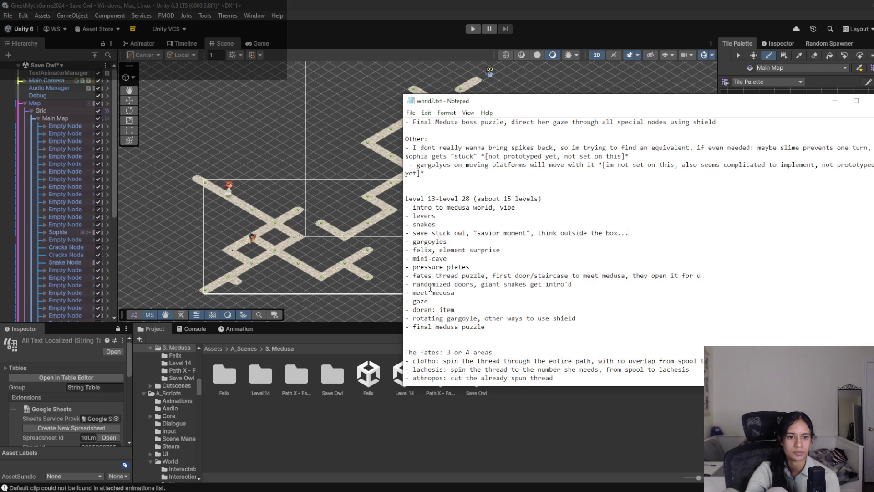
{"action": "left_click", "coordinate": [356, 5]}
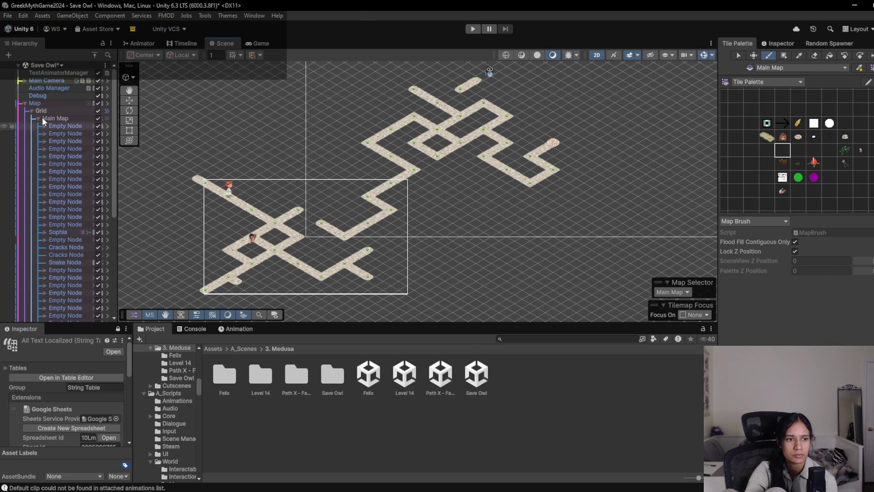
- Save the Save Owl scene and switch to the Path X - Fates scene
{"action": "left_click", "coordinate": [25, 103]}
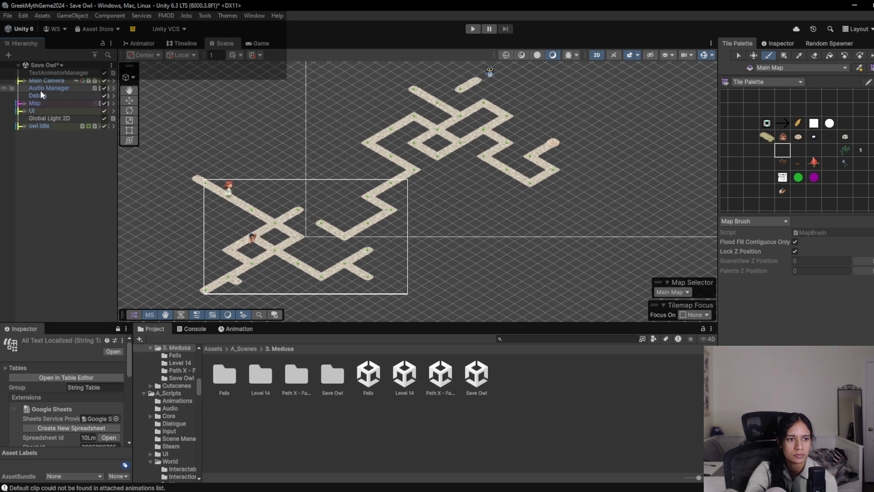
{"action": "left_click", "coordinate": [51, 65]}
{"action": "scroll", "coordinate": [52, 196], "scroll_direction": "down", "scroll_amount": 3}
{"action": "left_click", "coordinate": [72, 175]}
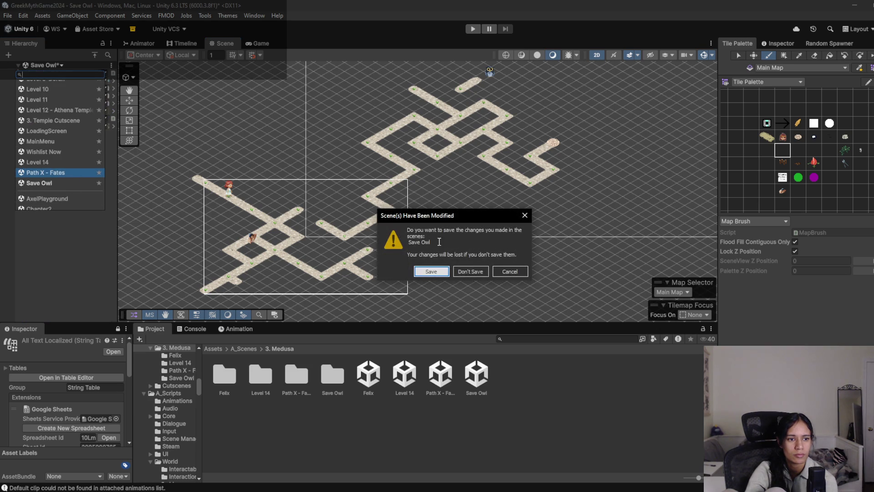
{"action": "left_click", "coordinate": [433, 271]}
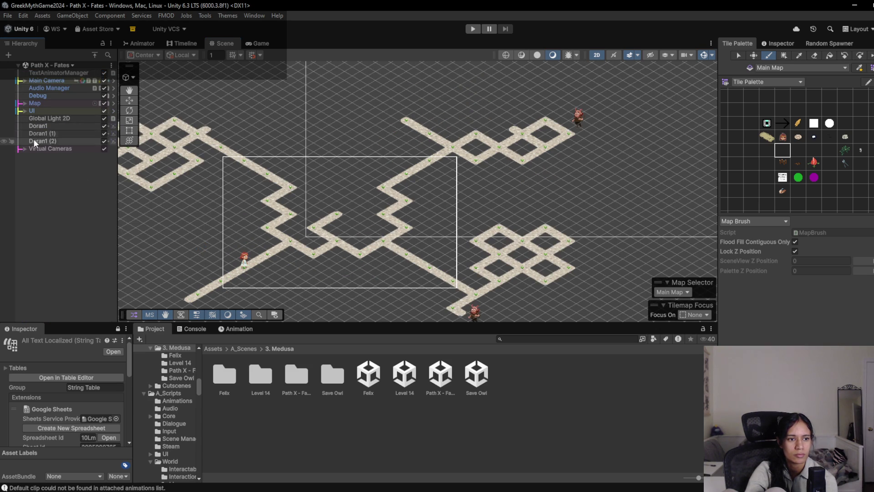
- Select the Virtual Cameras group in Path X - Fates, then reopen the Save Owl scene
{"action": "left_click", "coordinate": [26, 149]}
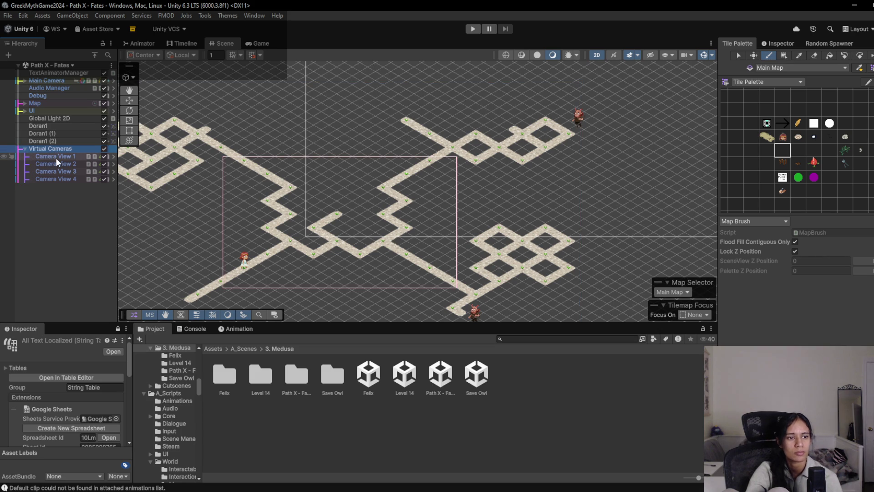
{"action": "left_click", "coordinate": [56, 156]}
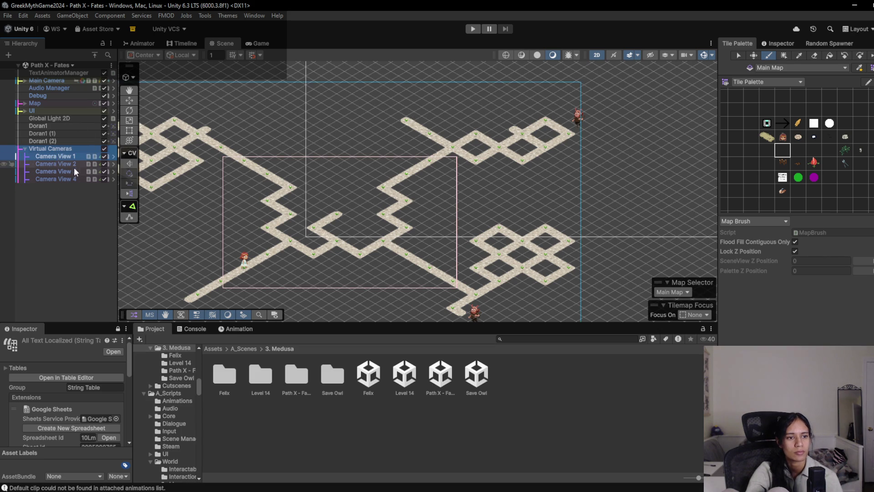
{"action": "left_click", "coordinate": [62, 147], "text": "ctrl"}
{"action": "left_click", "coordinate": [61, 66]}
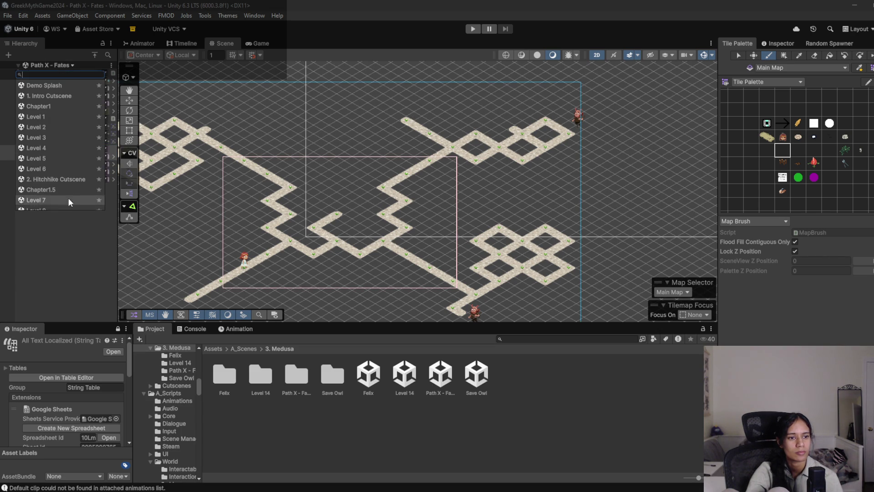
{"action": "scroll", "coordinate": [67, 190], "scroll_direction": "down", "scroll_amount": 3}
{"action": "left_click", "coordinate": [54, 154]}
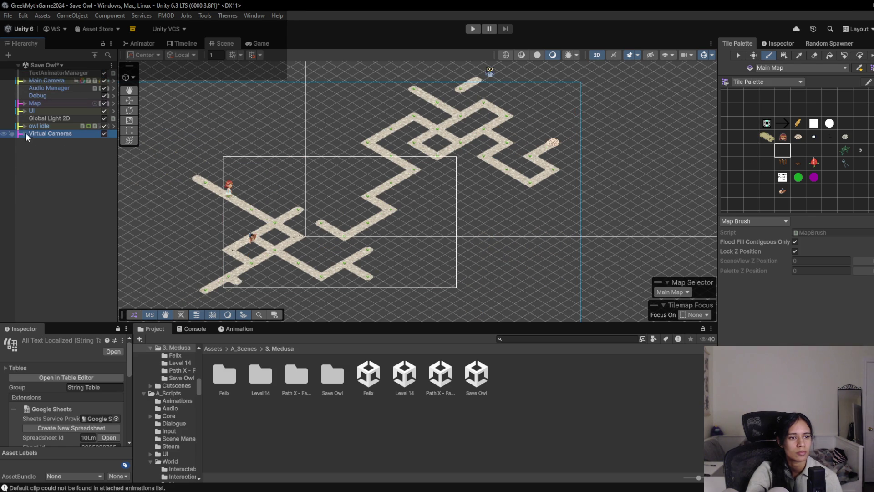
- Delete Camera Views 2–4 from the pasted group and duplicate Camera View 1
{"action": "left_click", "coordinate": [26, 134]}
{"action": "left_click", "coordinate": [50, 164]}
{"action": "key", "text": "Delete"}
{"action": "left_click", "coordinate": [59, 141]}
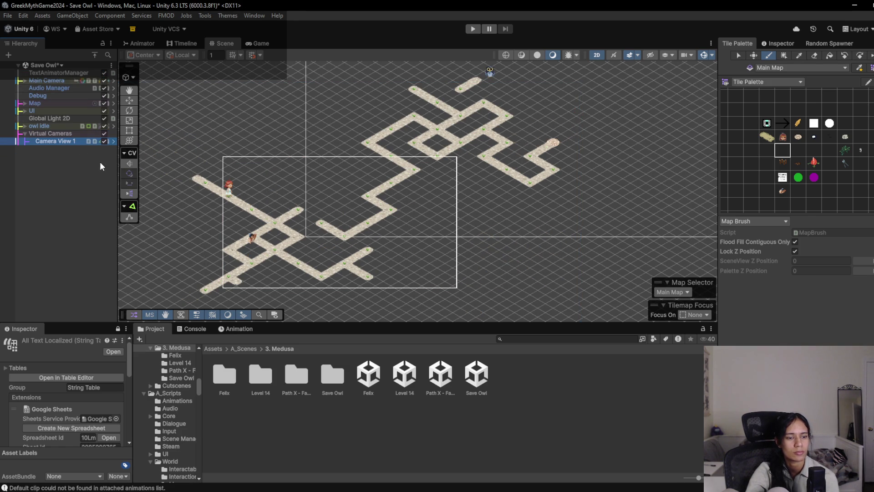
{"action": "key", "text": "ctrl+d"}
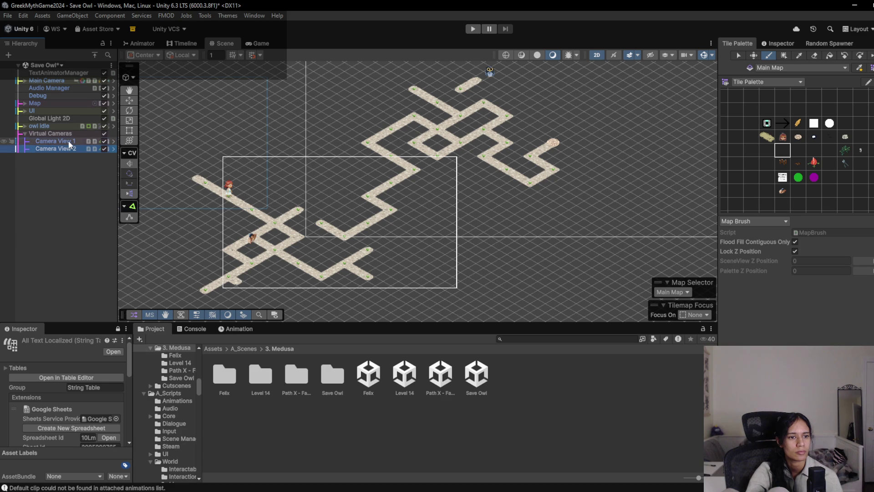
- Shift Camera View 1 slightly left and down over the lower path
{"action": "left_click", "coordinate": [55, 141]}
{"action": "scroll", "coordinate": [255, 187], "scroll_direction": "down", "scroll_amount": 5}
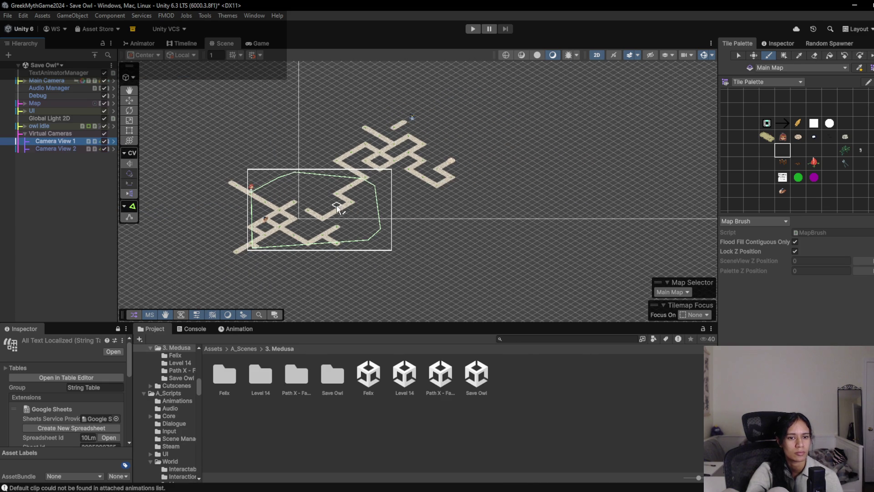
{"action": "key", "text": "w"}
{"action": "left_click_drag", "start_coordinate": [319, 207], "coordinate": [307, 214]}
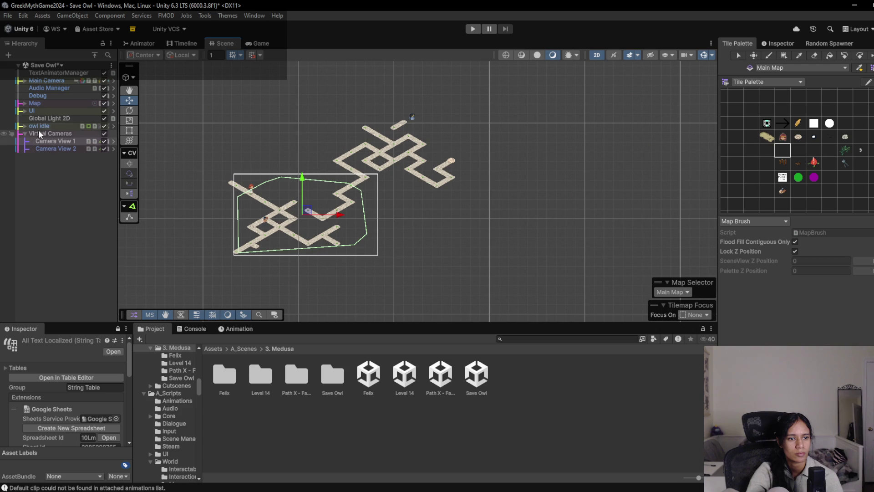
- Move Camera View 2 over the upper path, enable its virtual camera, then start Play with both selected
{"action": "left_click", "coordinate": [53, 148]}
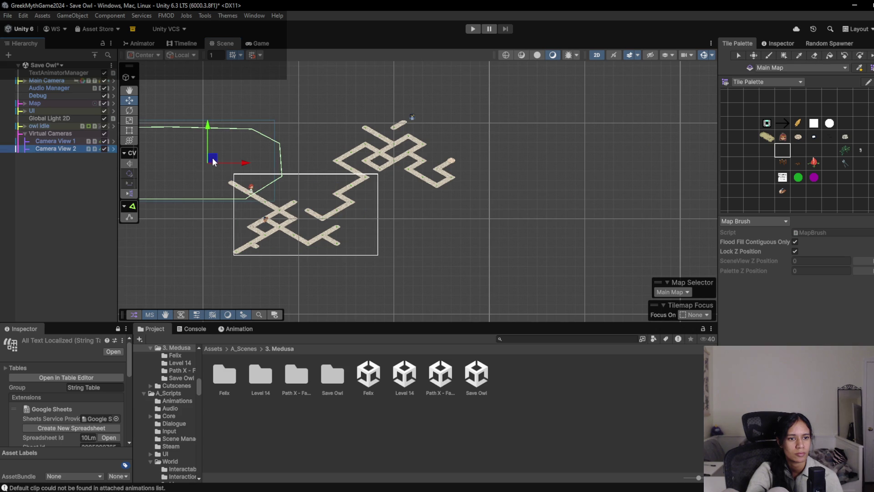
{"action": "mouse_move", "coordinate": [214, 162]}
{"action": "left_mouse_down"}
{"action": "mouse_move", "coordinate": [310, 164]}
{"action": "mouse_move", "coordinate": [477, 131]}
{"action": "mouse_move", "coordinate": [498, 150]}
{"action": "left_mouse_up"}
{"action": "key", "text": "f"}
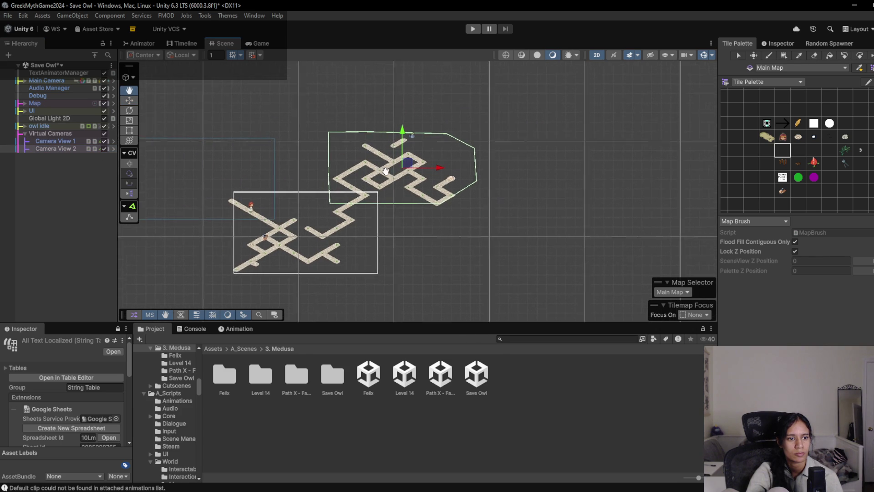
{"action": "left_click", "coordinate": [772, 44]}
{"action": "left_click", "coordinate": [741, 152]}
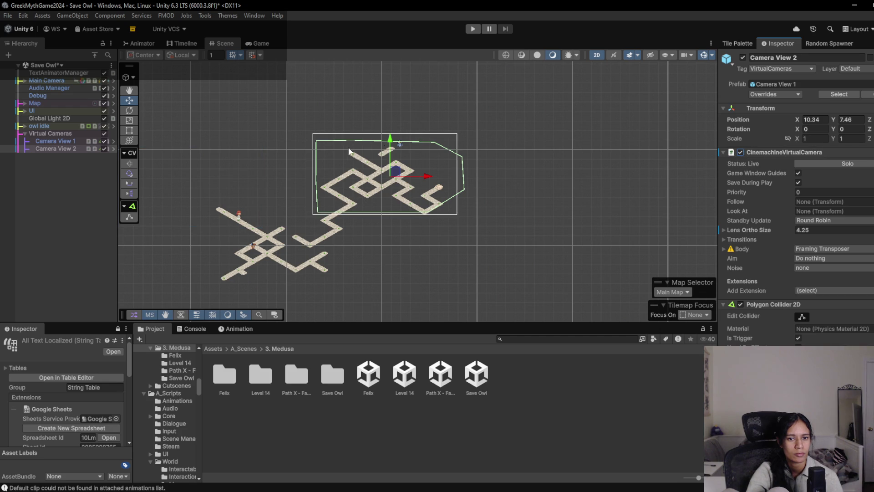
{"action": "left_click_drag", "start_coordinate": [393, 144], "coordinate": [391, 147]}
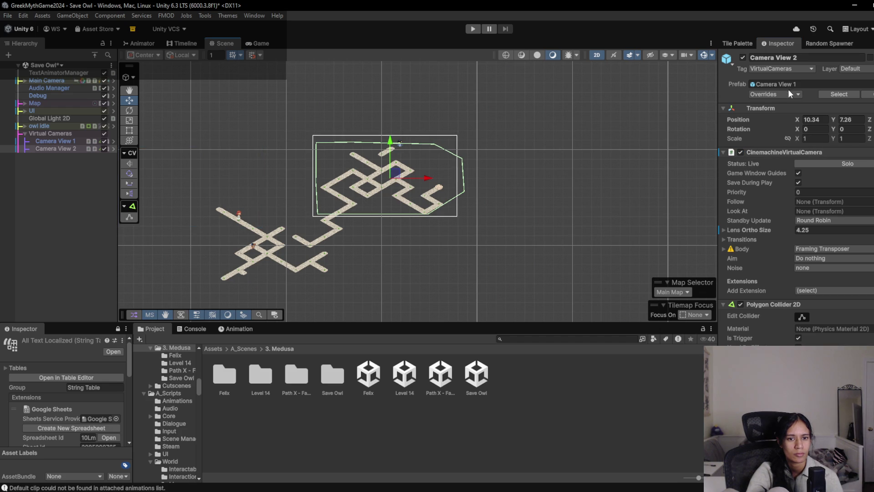
{"action": "left_click", "coordinate": [741, 151]}
{"action": "left_click", "coordinate": [73, 141], "text": "ctrl"}
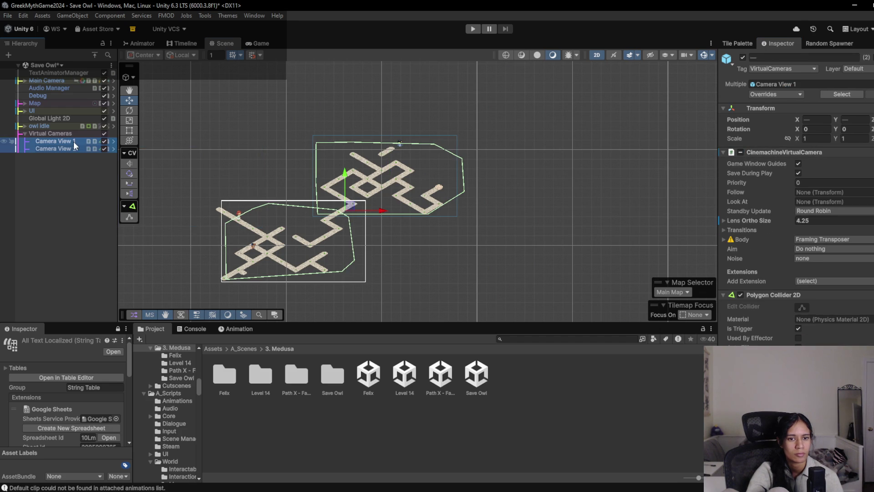
{"action": "left_click", "coordinate": [475, 30]}
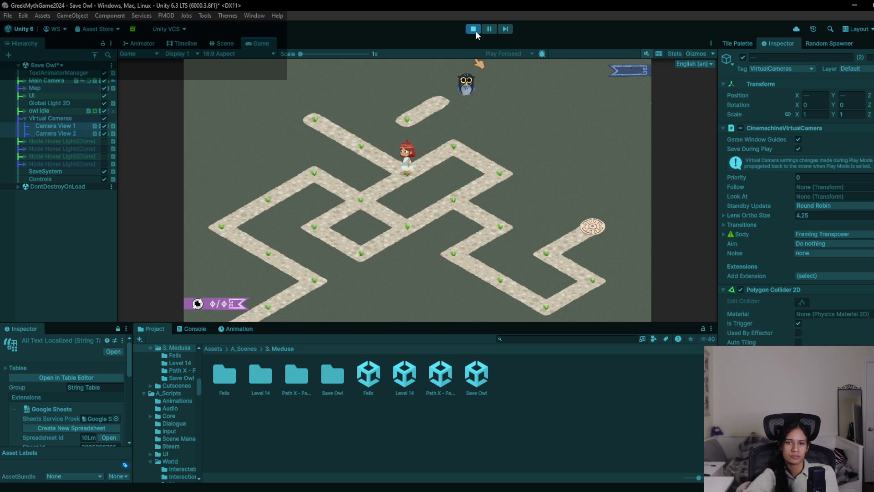
- Walk Sophia up to the upper path, back down, then around the zigzag to the end marker
{"action": "left_click", "coordinate": [406, 129]}
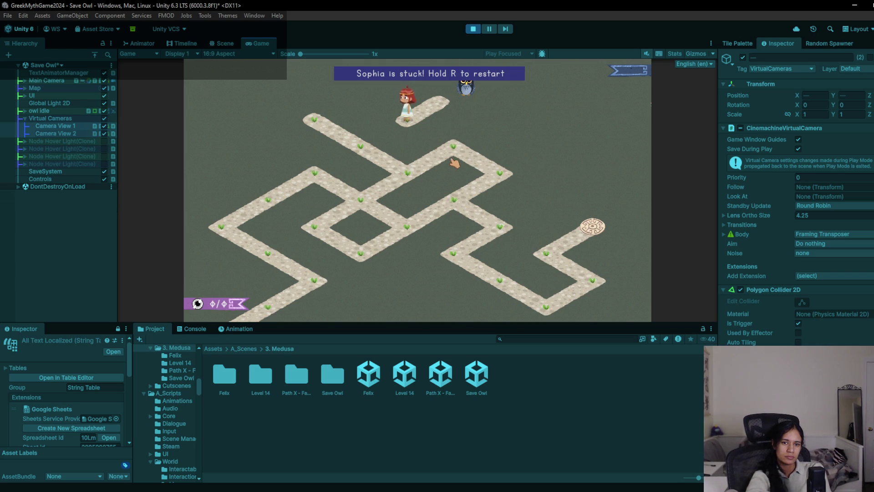
{"action": "left_click", "coordinate": [374, 202]}
{"action": "left_click", "coordinate": [499, 278]}
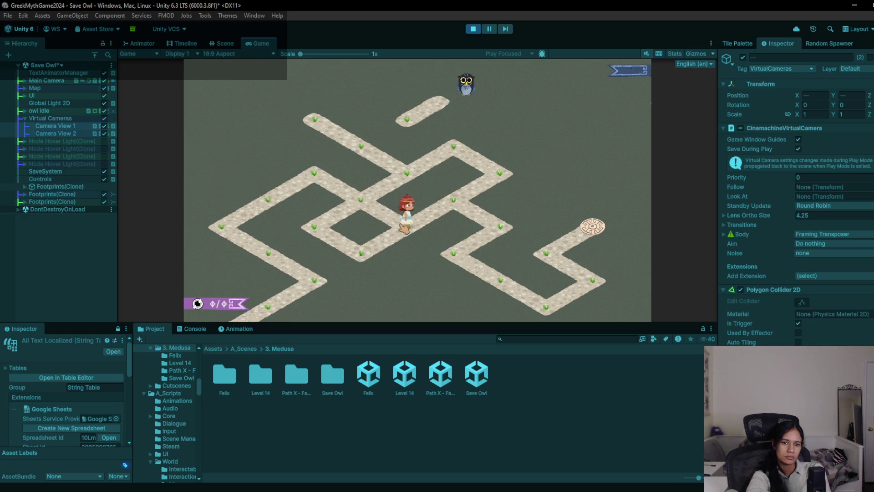
{"action": "left_click", "coordinate": [566, 240]}
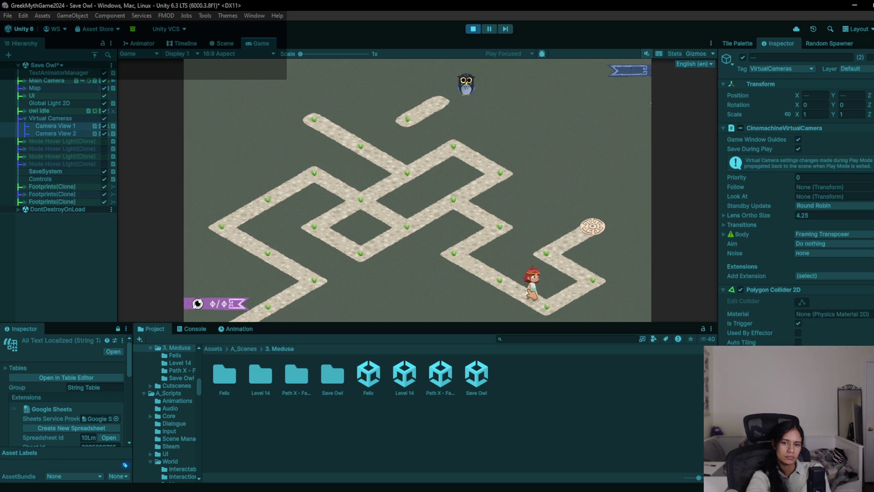